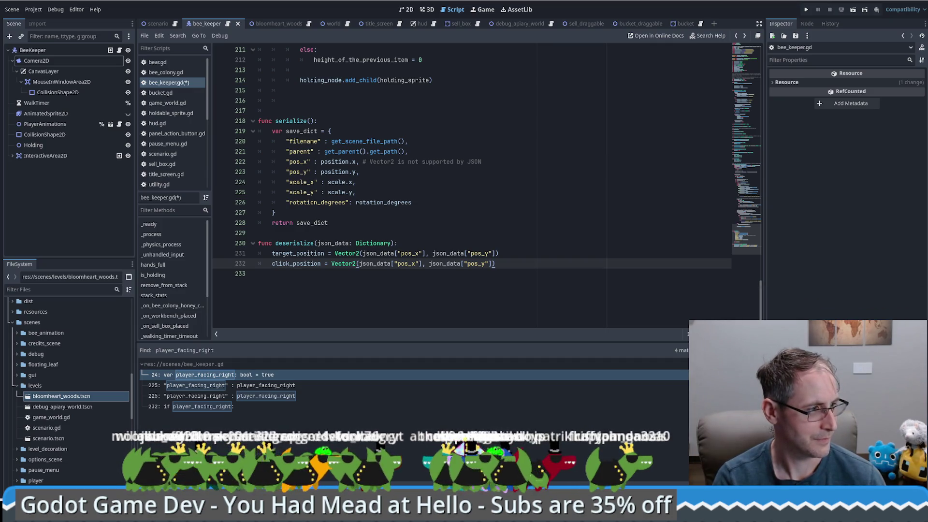
Play the card video clip from Videos and review bee_keeper.gd's save_dict return
{"action": "left_click_drag", "start_coordinate": [0, 108], "coordinate": [177, 109]}
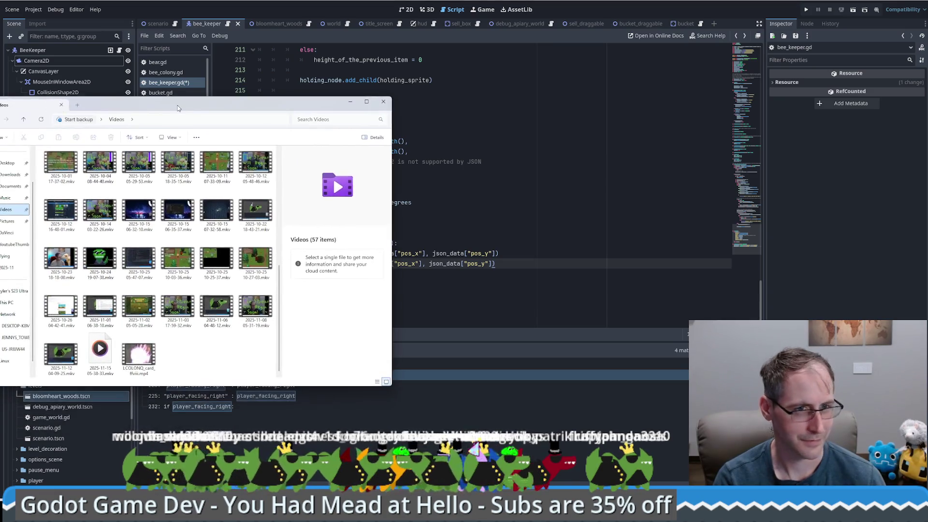
{"action": "double_click", "coordinate": [139, 355]}
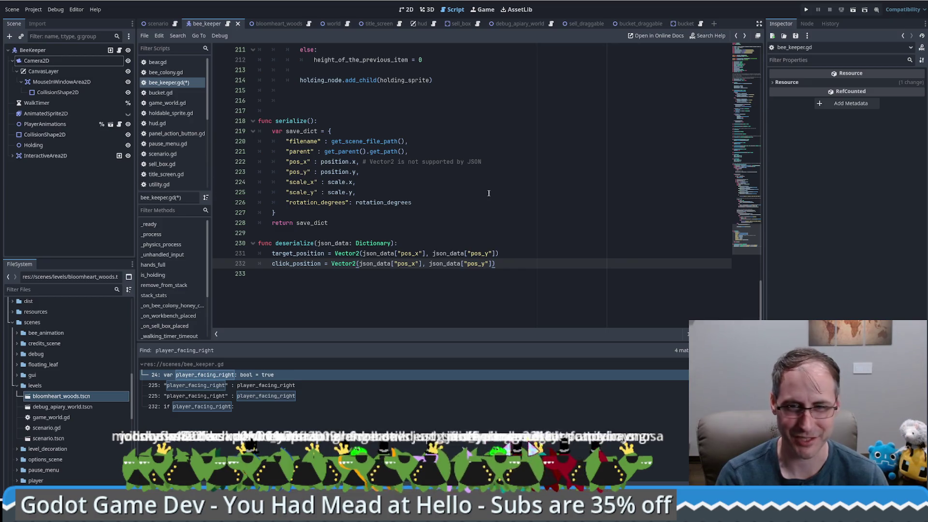
{"action": "left_click", "coordinate": [518, 223]}
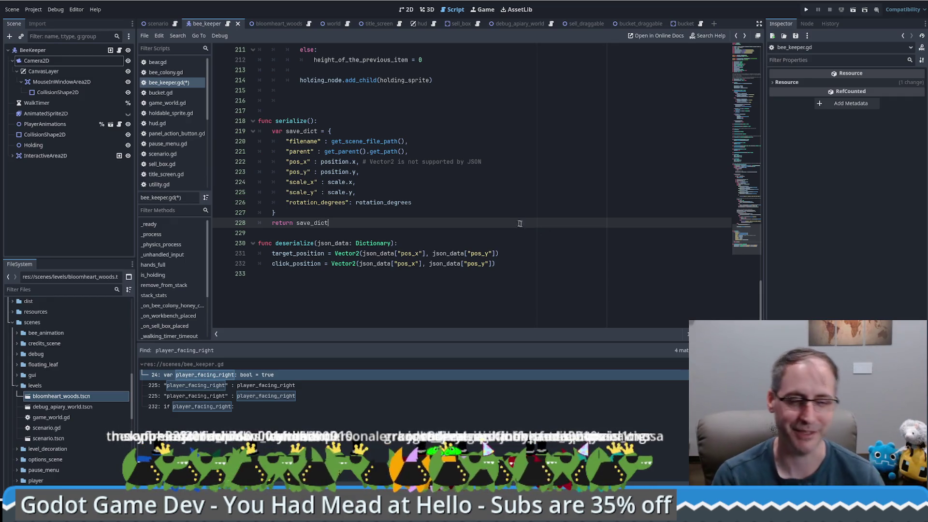
{"action": "scroll", "coordinate": [511, 188], "scroll_direction": "up", "scroll_amount": 3}
{"action": "scroll", "coordinate": [511, 189], "scroll_direction": "down", "scroll_amount": 2}
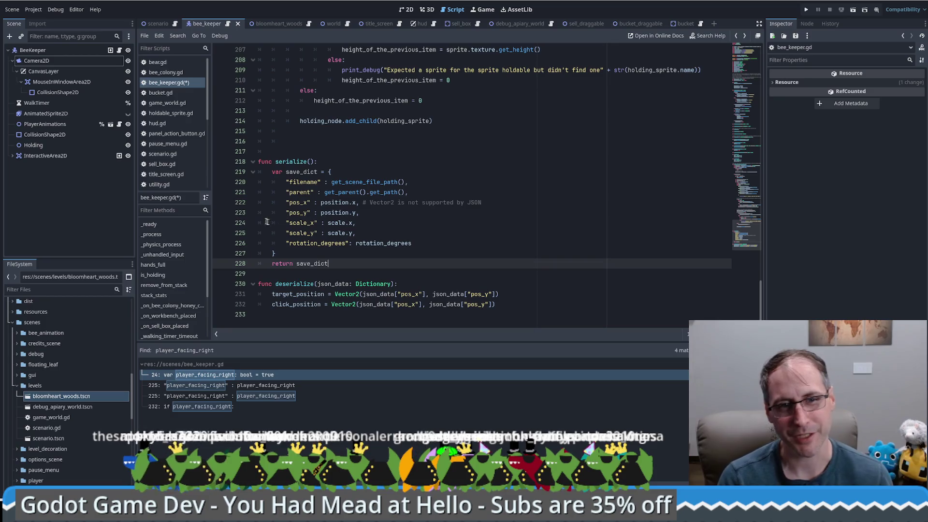
Select the scale_x key in bee_keeper.gd's save dictionary, then bring up scenario.gd
{"action": "double_click", "coordinate": [301, 223]}
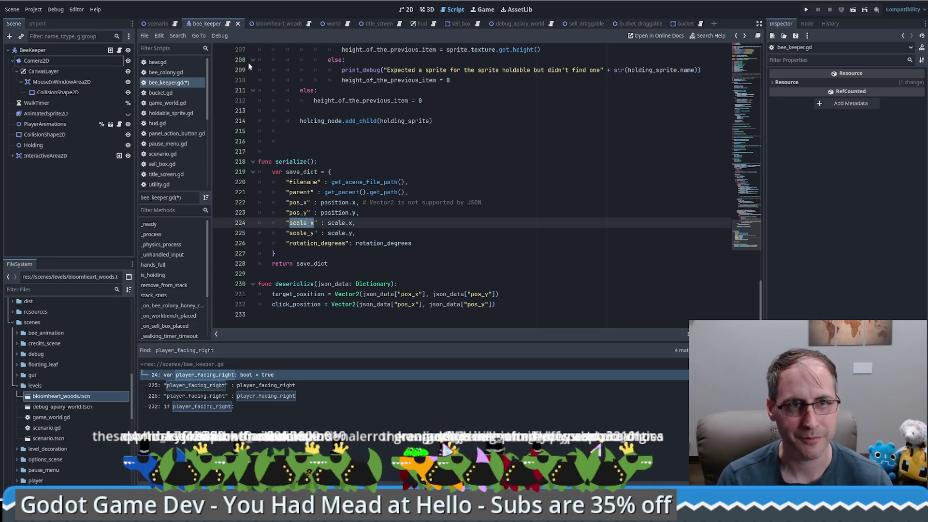
{"action": "left_click", "coordinate": [162, 154]}
{"action": "scroll", "coordinate": [460, 249], "scroll_direction": "down", "scroll_amount": 8}
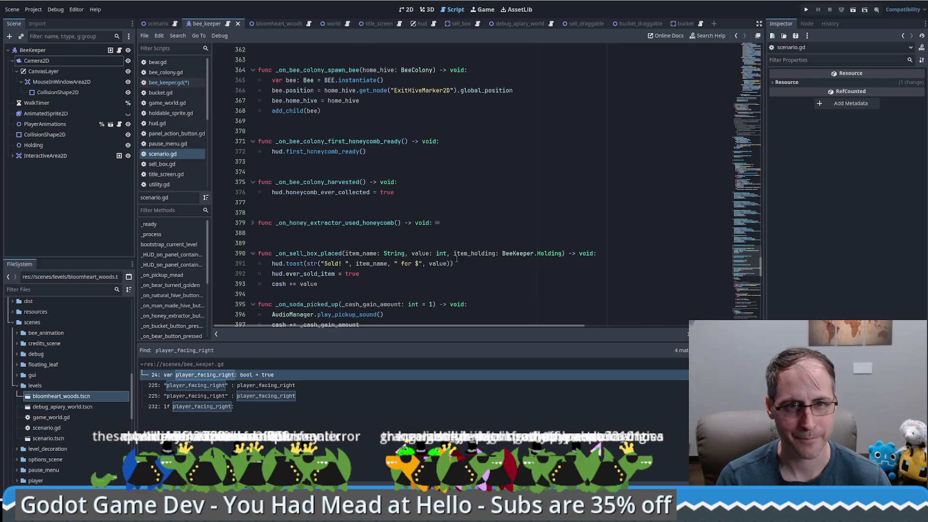
{"action": "scroll", "coordinate": [750, 305], "scroll_direction": "down", "scroll_amount": 15}
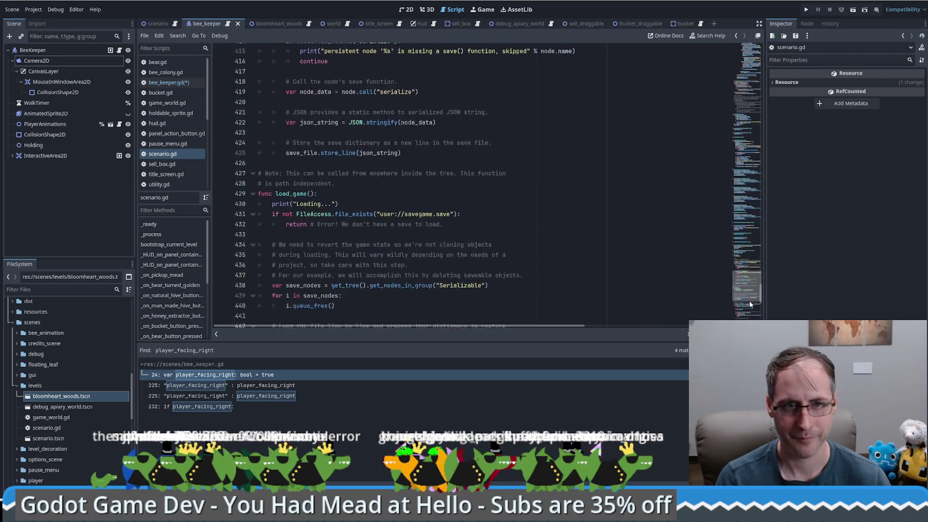
{"action": "scroll", "coordinate": [751, 309], "scroll_direction": "down", "scroll_amount": 3}
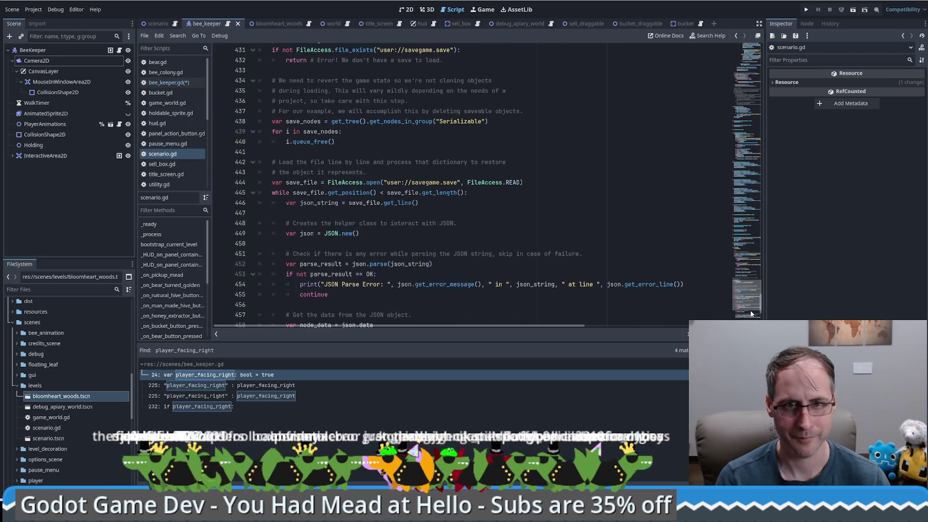
{"action": "scroll", "coordinate": [751, 313], "scroll_direction": "down", "scroll_amount": 5}
{"action": "left_click_drag", "start_coordinate": [409, 273], "coordinate": [258, 274]}
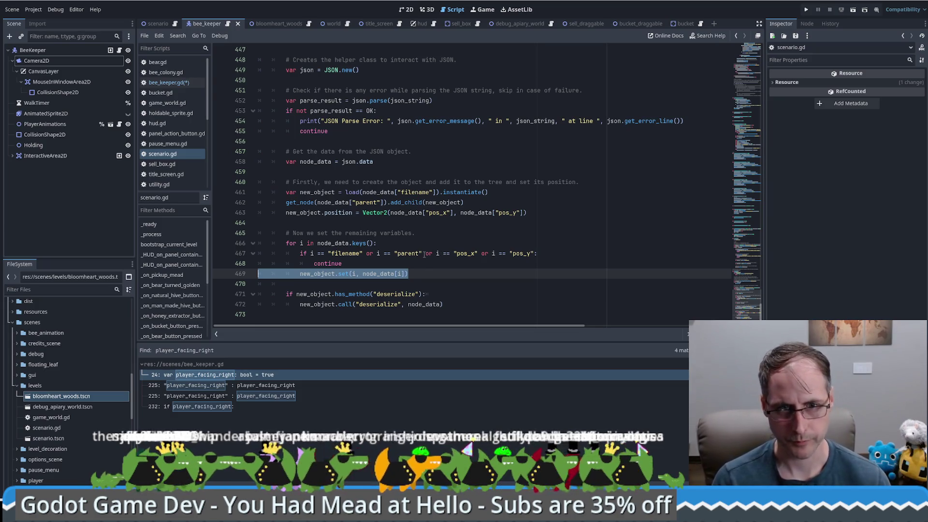
{"action": "left_click", "coordinate": [425, 255]}
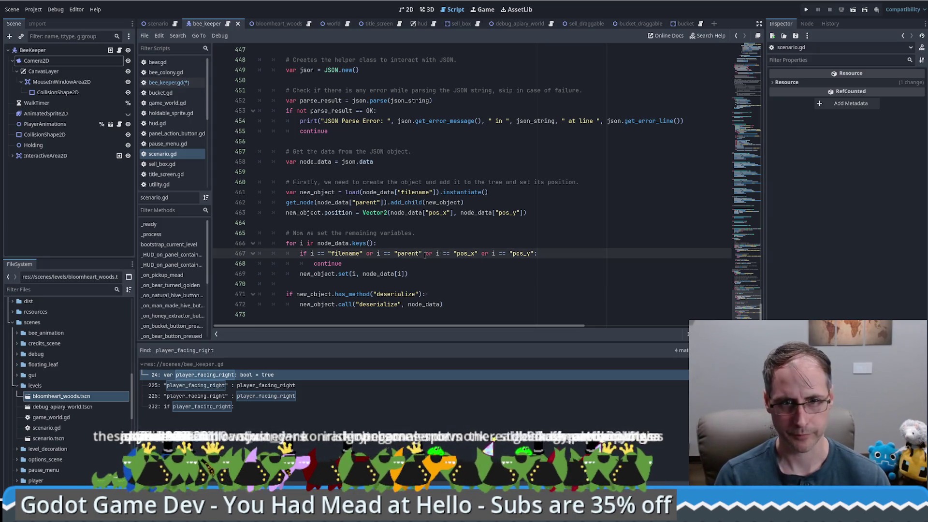
{"action": "left_click_drag", "start_coordinate": [393, 268], "coordinate": [413, 275]}
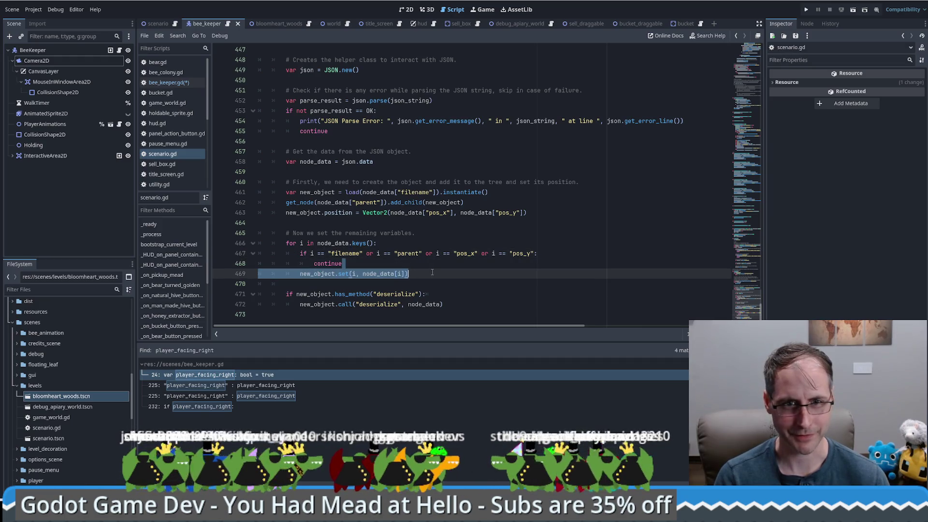
{"action": "double_click", "coordinate": [466, 254]}
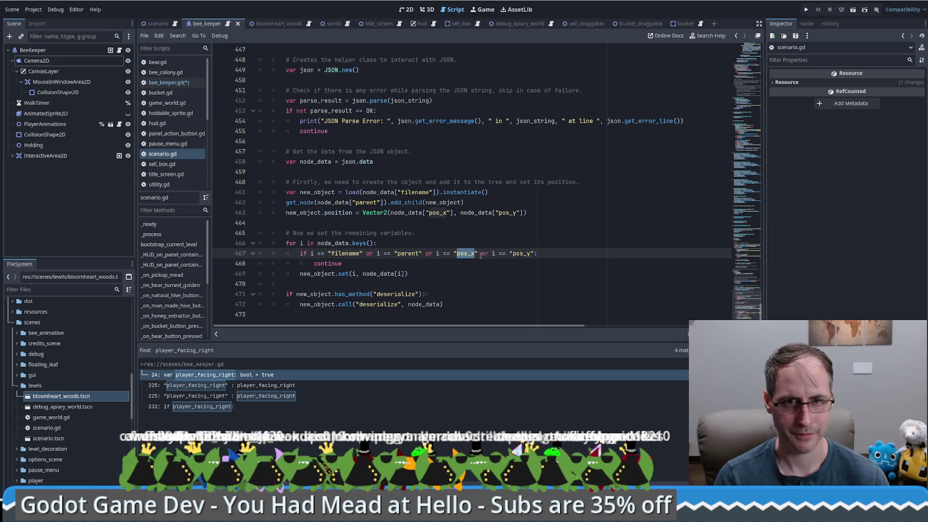
{"action": "left_click", "coordinate": [542, 210]}
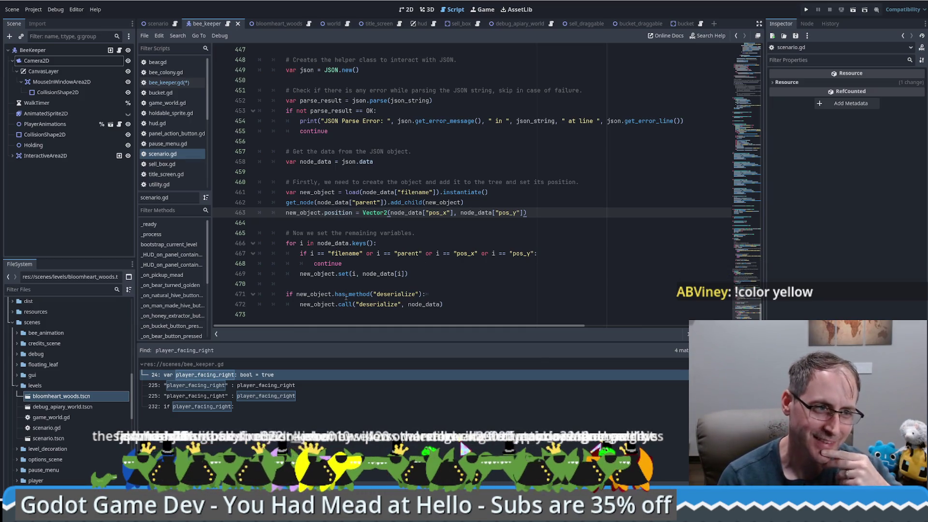
Duplicate the new_object.position line 463 in scenario.gd's load code
{"action": "left_click", "coordinate": [536, 243]}
{"action": "left_click", "coordinate": [561, 213]}
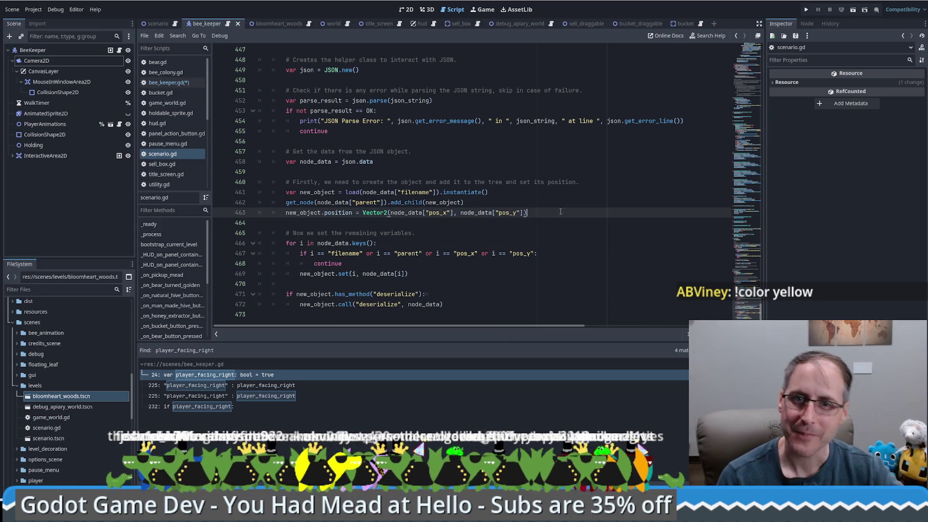
{"action": "key", "text": "ctrl+shift+d"}
{"action": "left_click", "coordinate": [428, 223]}
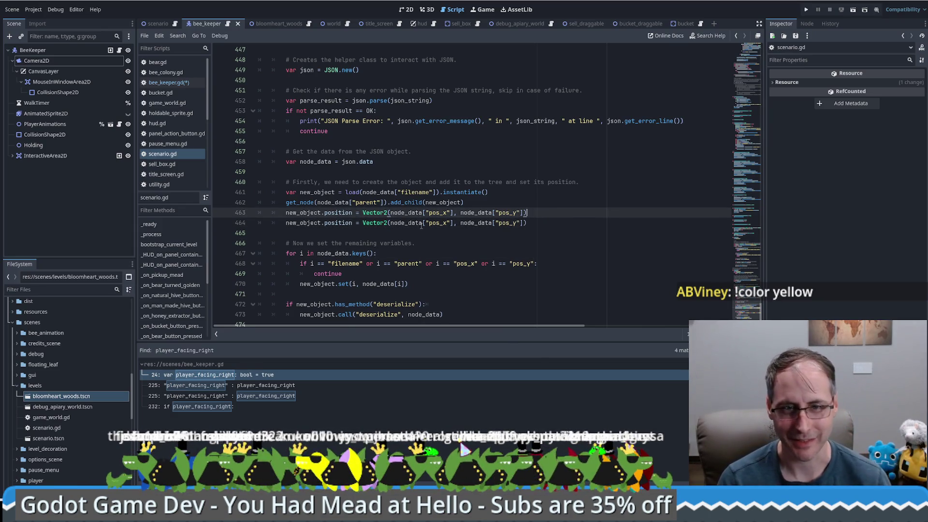
Select the pos_x keys on lines 463 and 464, then open the scenario scene
{"action": "double_click", "coordinate": [438, 213]}
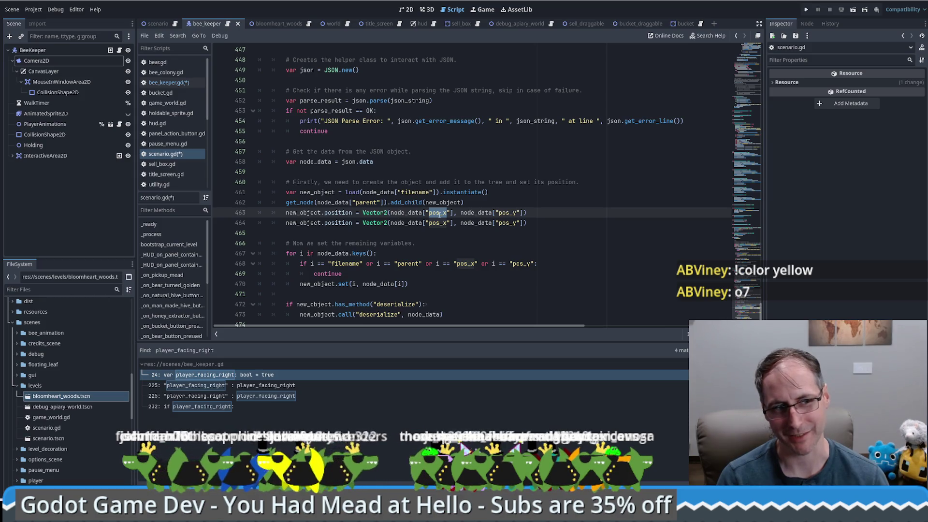
{"action": "left_click", "coordinate": [439, 213]}
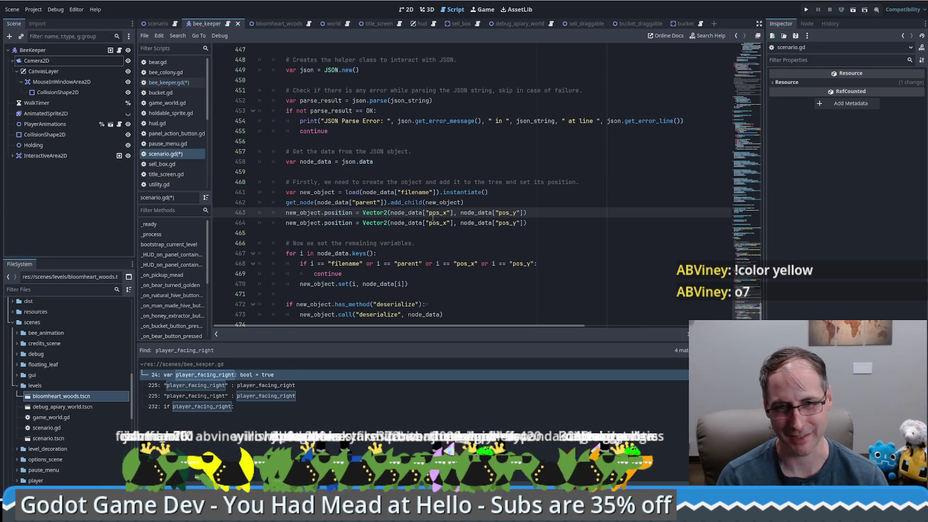
{"action": "left_click_drag", "start_coordinate": [430, 213], "coordinate": [437, 213]}
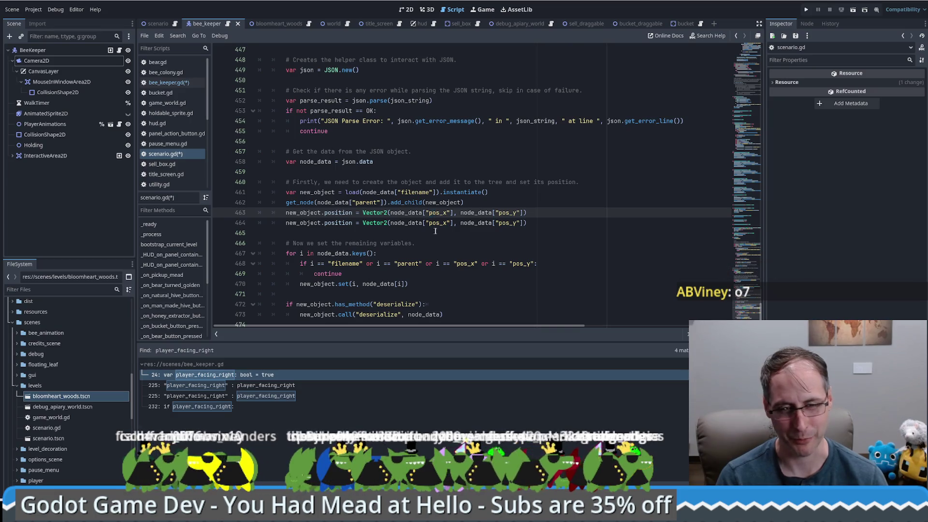
{"action": "left_click_drag", "start_coordinate": [430, 222], "coordinate": [446, 223]}
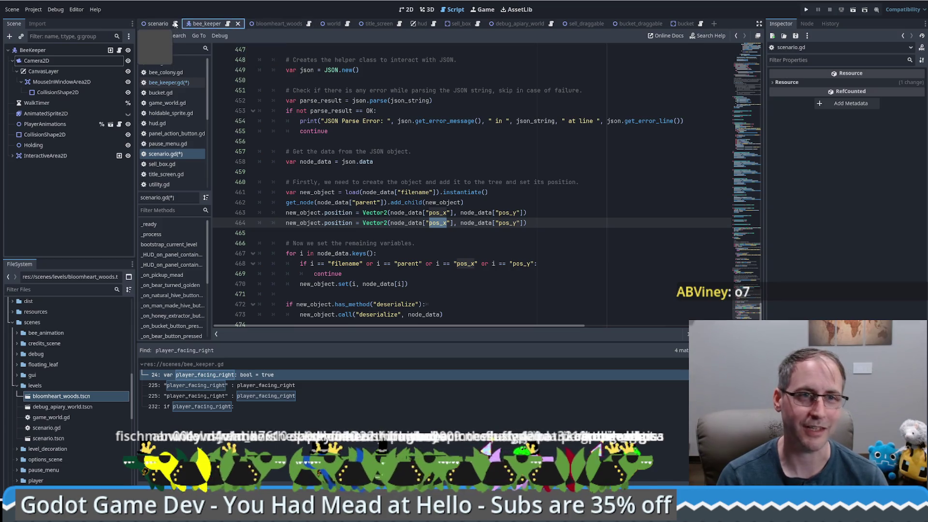
{"action": "left_click", "coordinate": [550, 223]}
{"action": "scroll", "coordinate": [550, 232], "scroll_direction": "down", "scroll_amount": 1}
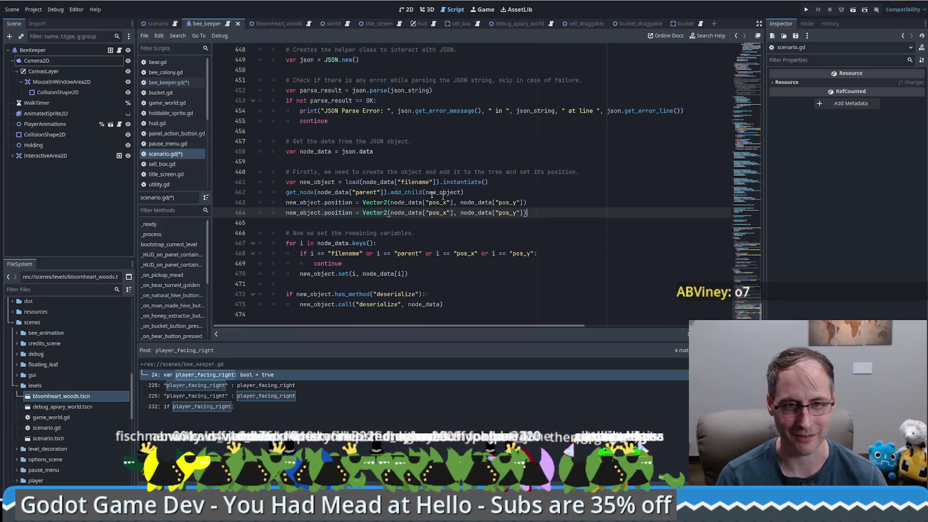
{"action": "left_click", "coordinate": [167, 23]}
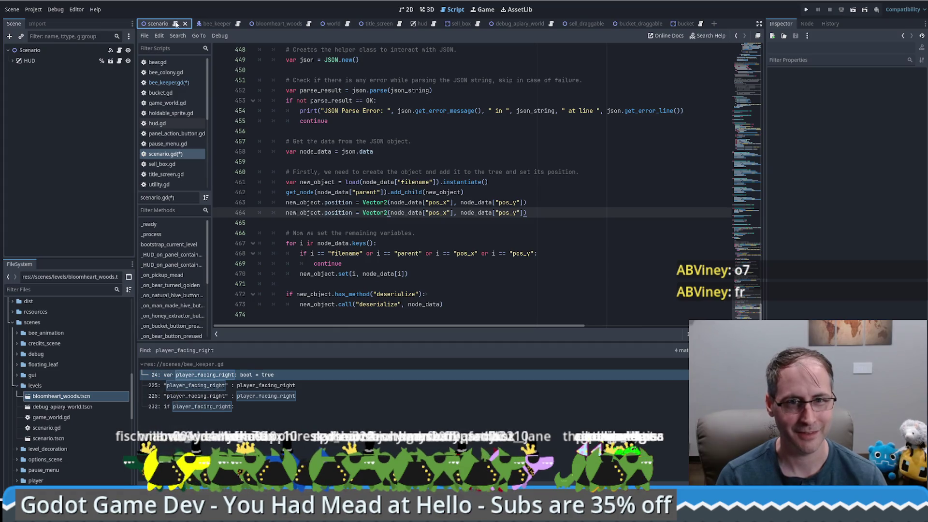
Check the rotation_degrees entry on line 226 of bee_keeper.gd
{"action": "left_click", "coordinate": [176, 24]}
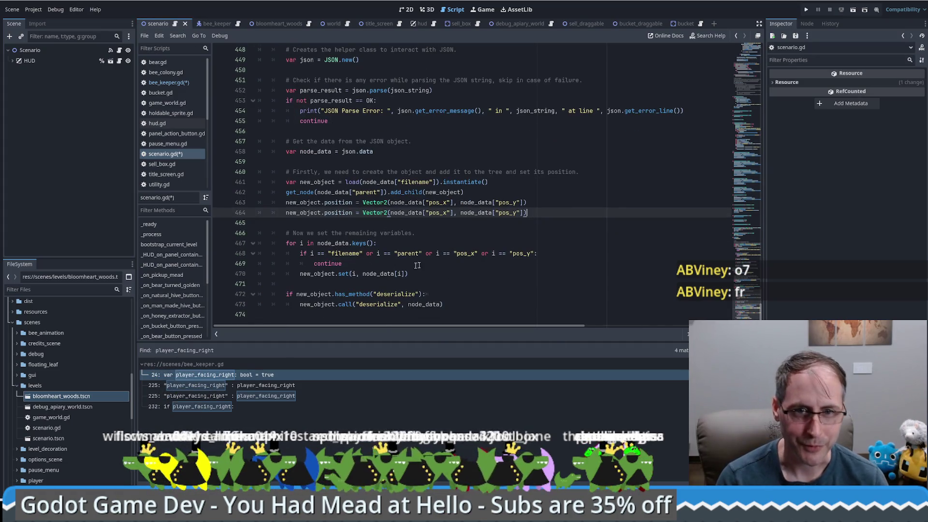
{"action": "left_click", "coordinate": [163, 83]}
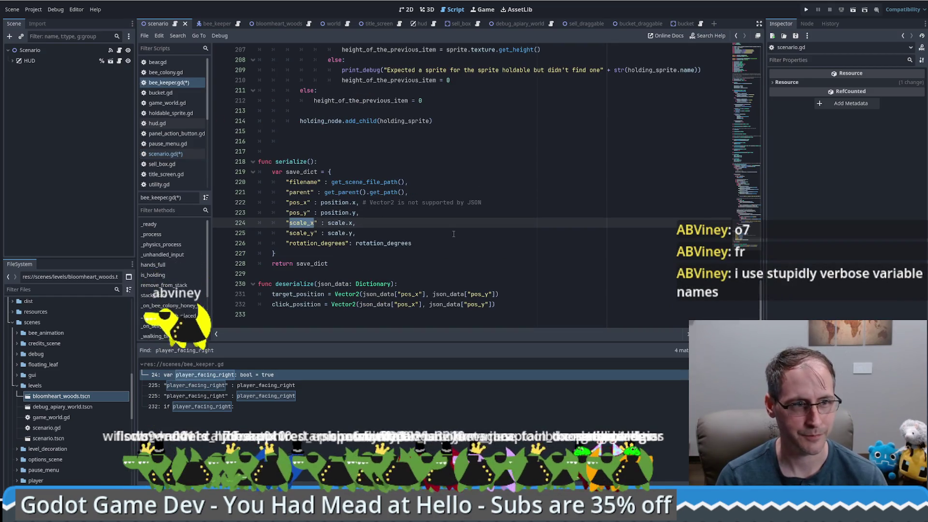
{"action": "left_click", "coordinate": [510, 239]}
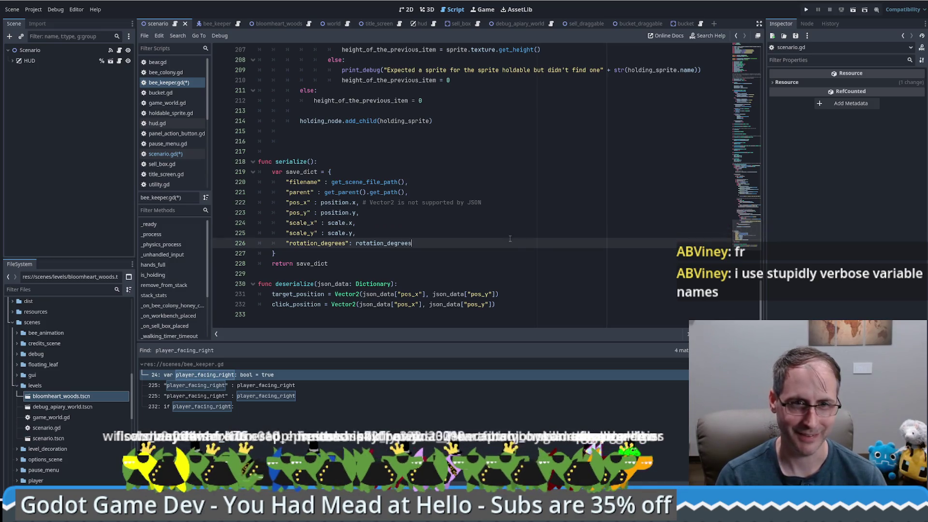
{"action": "scroll", "coordinate": [531, 232], "scroll_direction": "up", "scroll_amount": 3}
{"action": "scroll", "coordinate": [534, 227], "scroll_direction": "down", "scroll_amount": 3}
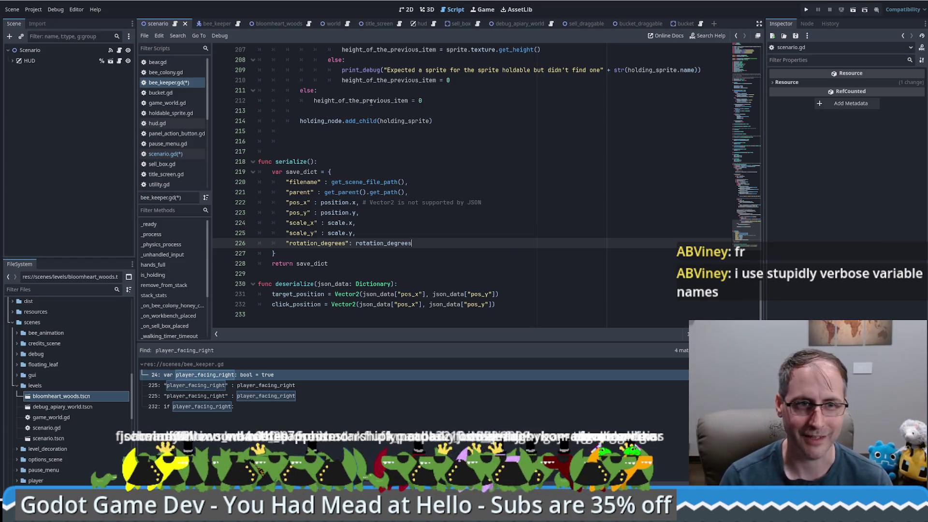
{"action": "scroll", "coordinate": [478, 211], "scroll_direction": "up", "scroll_amount": 6}
{"action": "scroll", "coordinate": [419, 153], "scroll_direction": "down", "scroll_amount": 6}
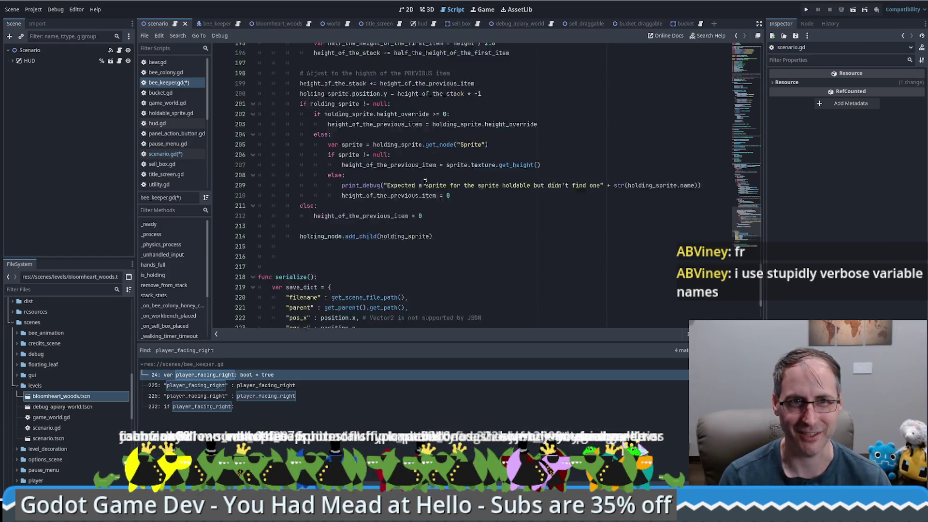
Open the world scene, dismiss its load errors, and view world.gd
{"action": "left_click", "coordinate": [338, 24]}
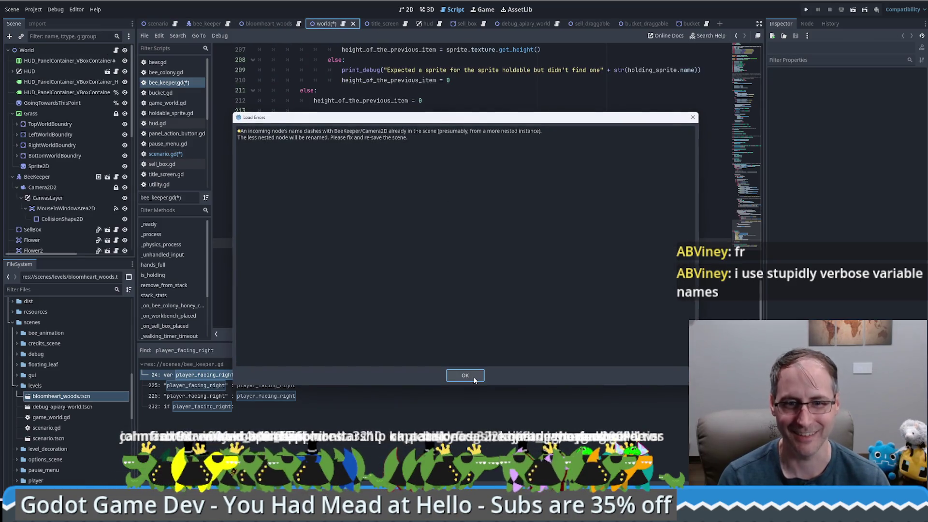
{"action": "key", "text": "Return"}
{"action": "left_click", "coordinate": [344, 24]}
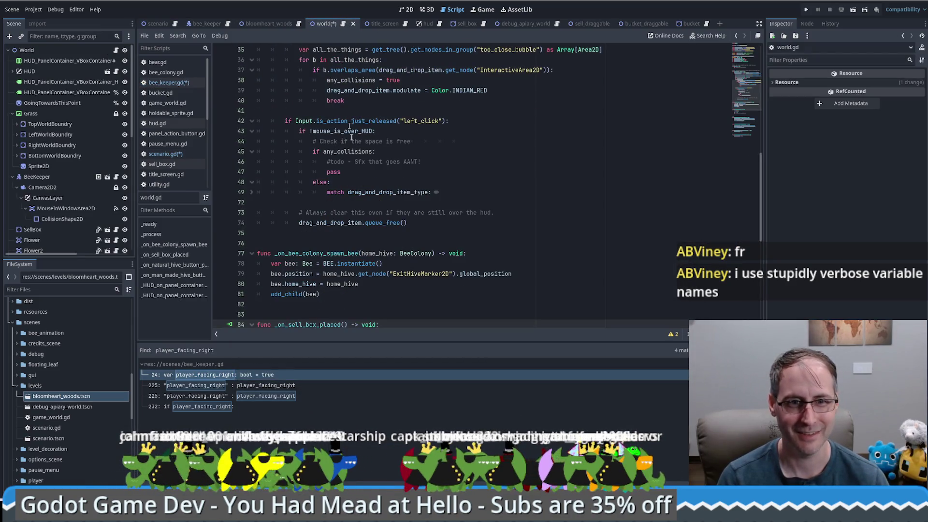
{"action": "scroll", "coordinate": [71, 147], "scroll_direction": "down", "scroll_amount": 8}
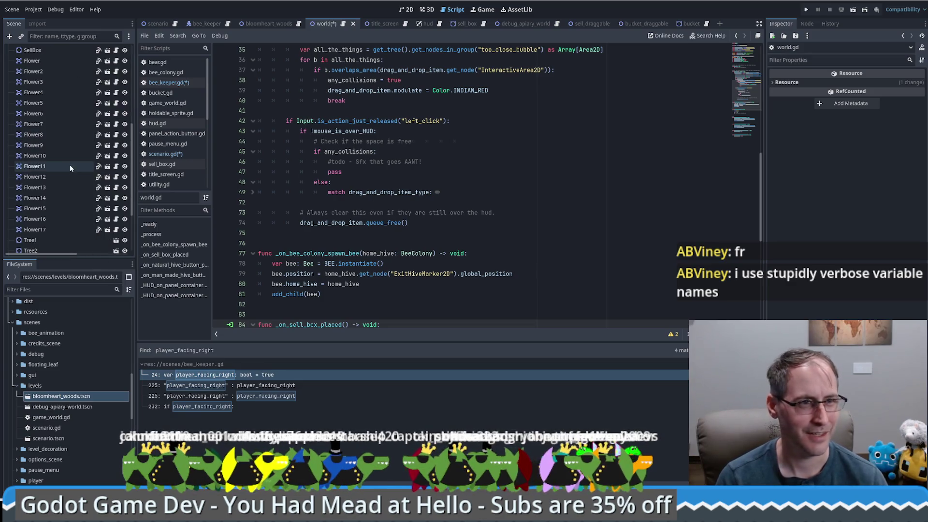
{"action": "scroll", "coordinate": [64, 170], "scroll_direction": "up", "scroll_amount": 8}
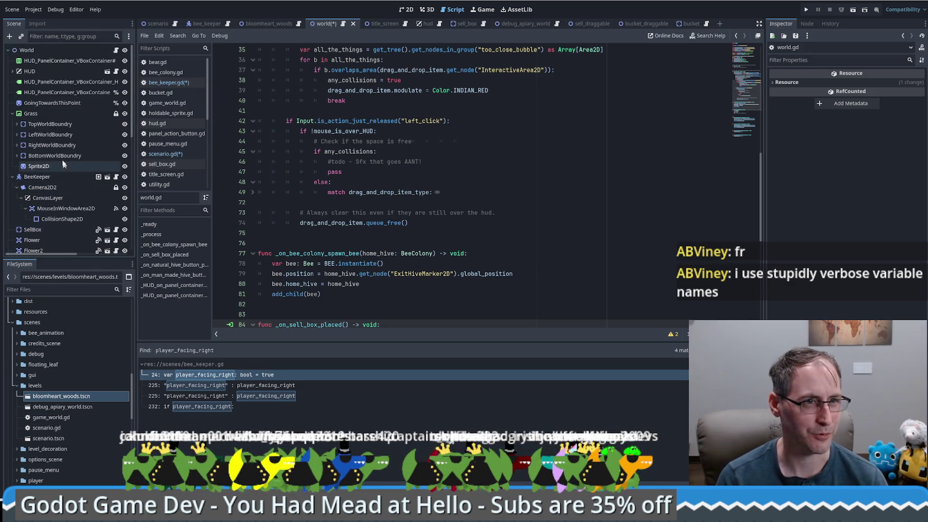
Delete the Camera2D2 node under BeeKeeper and jump to scenario.gd's JSON loading code
{"action": "left_click", "coordinate": [33, 187]}
{"action": "key", "text": "Delete"}
{"action": "left_click", "coordinate": [455, 260]}
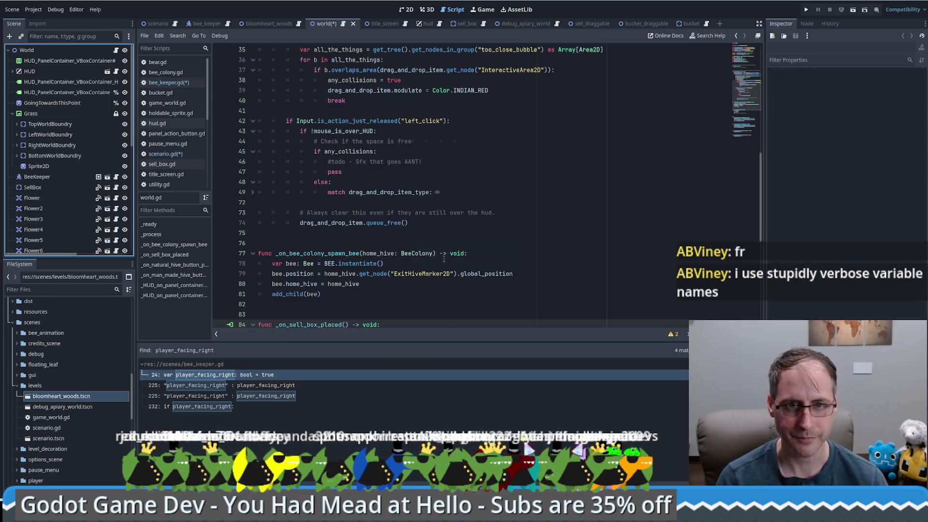
{"action": "left_click", "coordinate": [177, 25]}
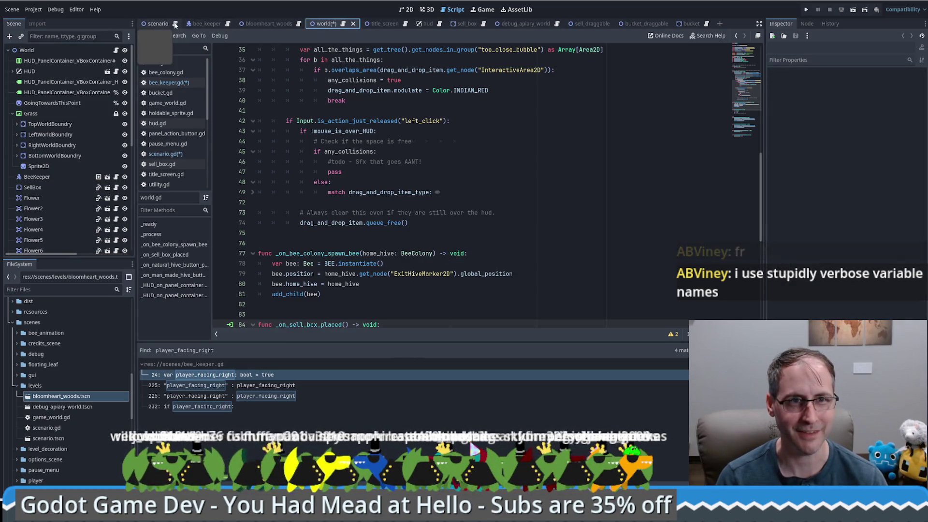
{"action": "left_click", "coordinate": [755, 299]}
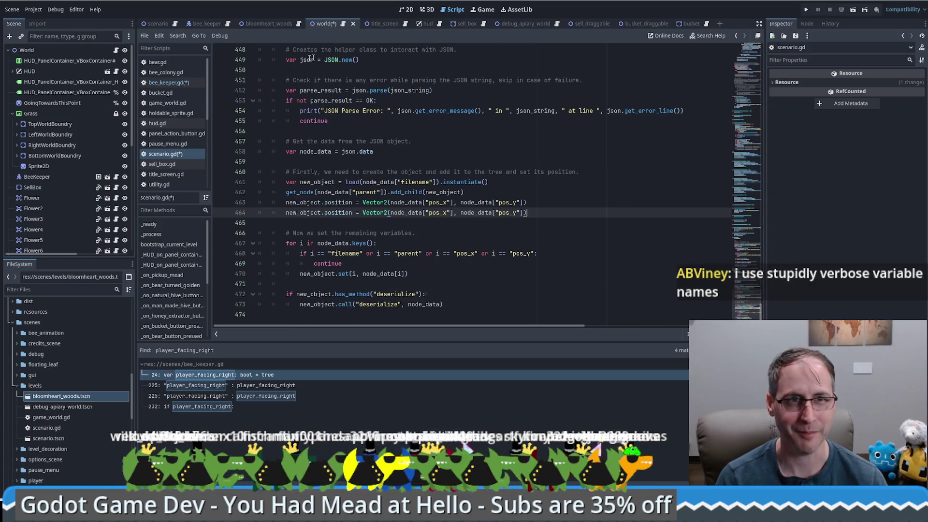
{"action": "left_click", "coordinate": [438, 25]}
{"action": "scroll", "coordinate": [553, 197], "scroll_direction": "up", "scroll_amount": 5}
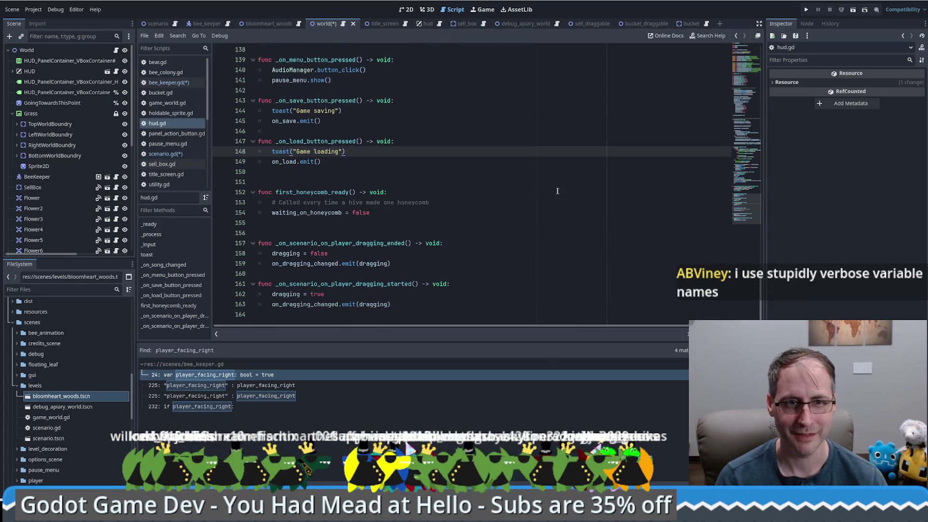
{"action": "scroll", "coordinate": [553, 197], "scroll_direction": "up", "scroll_amount": 10}
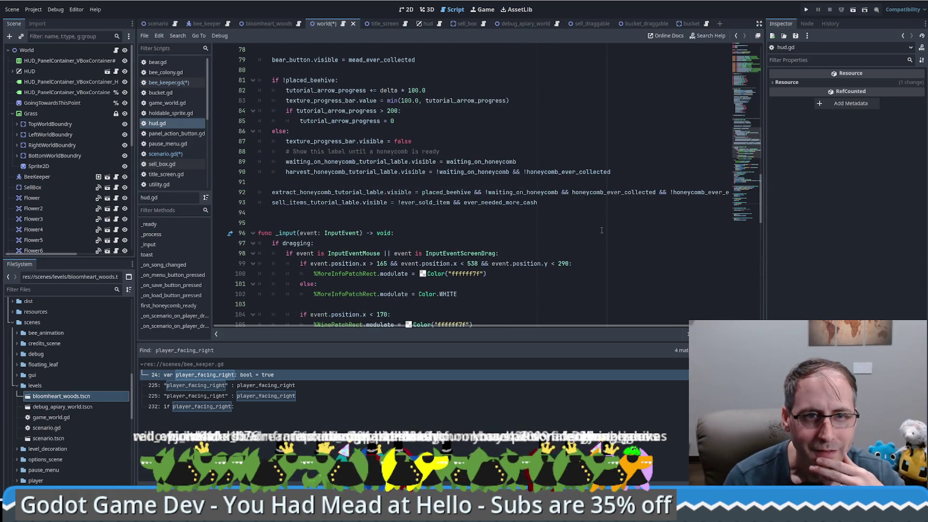
{"action": "scroll", "coordinate": [602, 231], "scroll_direction": "up", "scroll_amount": 16}
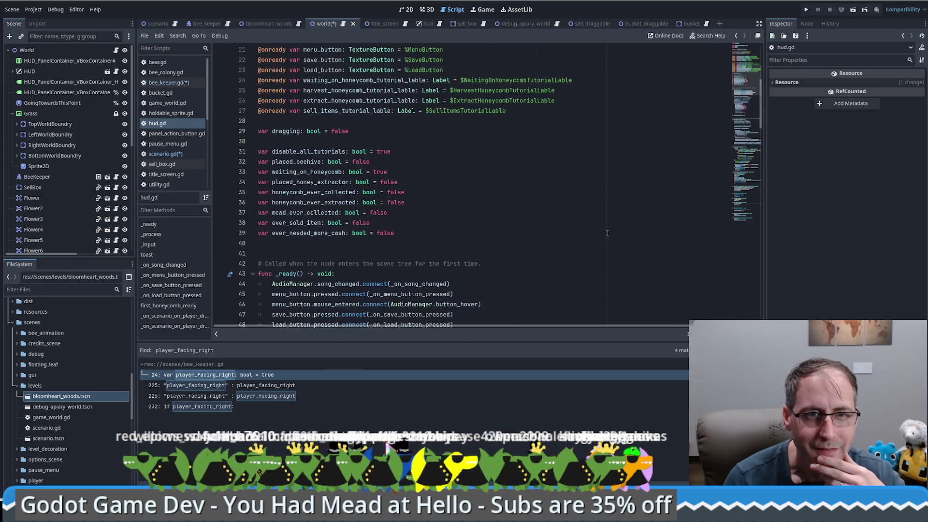
{"action": "scroll", "coordinate": [607, 234], "scroll_direction": "up", "scroll_amount": 6}
{"action": "scroll", "coordinate": [595, 237], "scroll_direction": "up", "scroll_amount": 1}
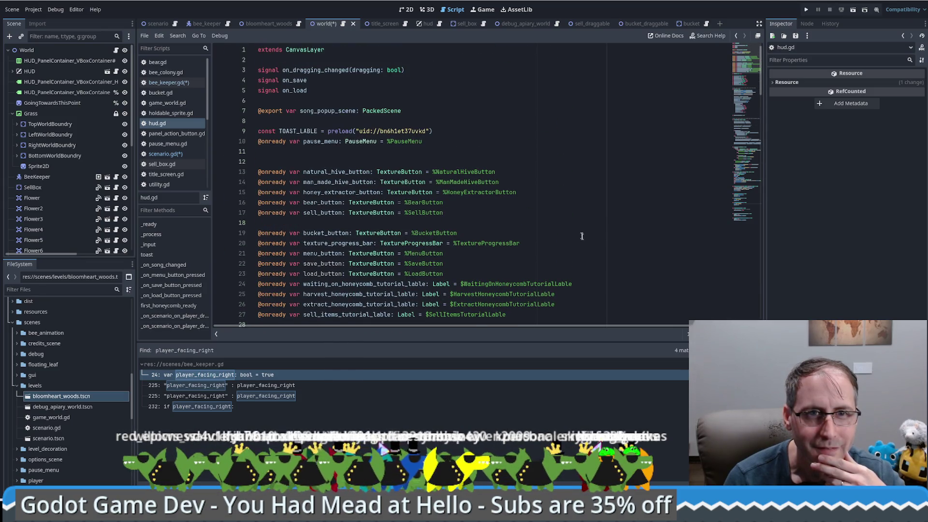
{"action": "key", "text": "alt+Left"}
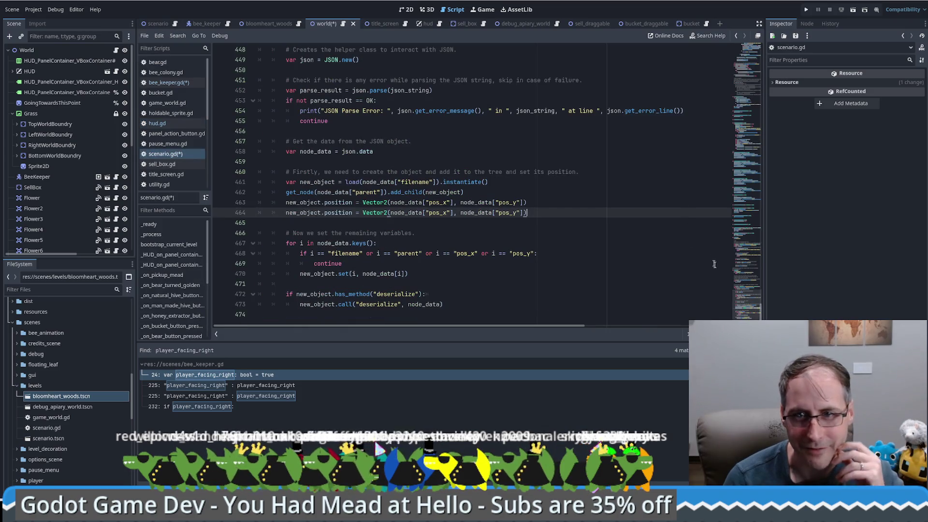
{"action": "left_click_drag", "start_coordinate": [743, 306], "coordinate": [749, 175]}
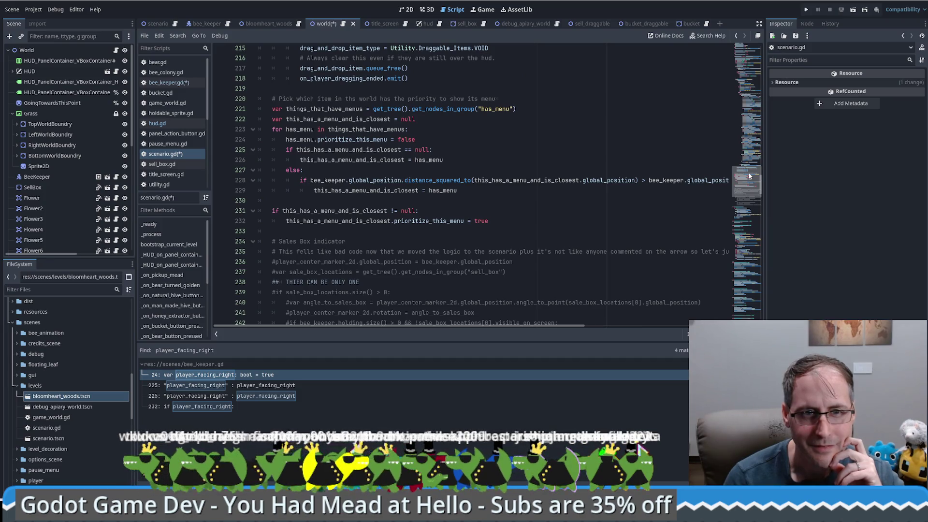
{"action": "left_click_drag", "start_coordinate": [749, 174], "coordinate": [749, 178]}
{"action": "double_click", "coordinate": [328, 129]}
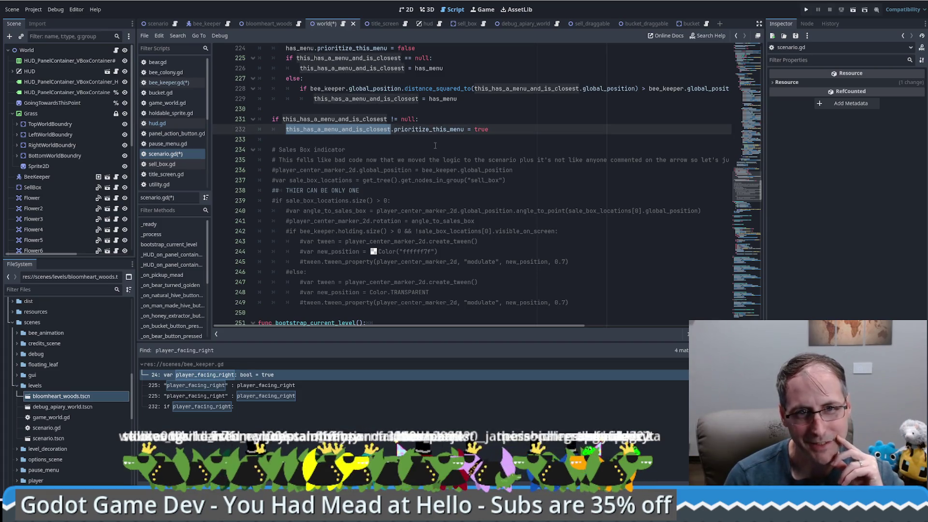
{"action": "scroll", "coordinate": [493, 227], "scroll_direction": "up", "scroll_amount": 5}
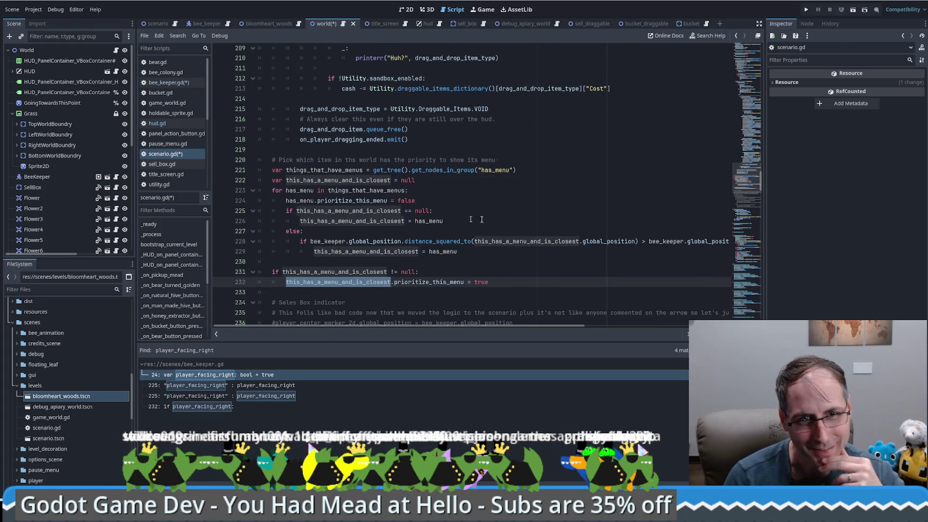
{"action": "scroll", "coordinate": [532, 237], "scroll_direction": "up", "scroll_amount": 4}
{"action": "scroll", "coordinate": [575, 258], "scroll_direction": "up", "scroll_amount": 8}
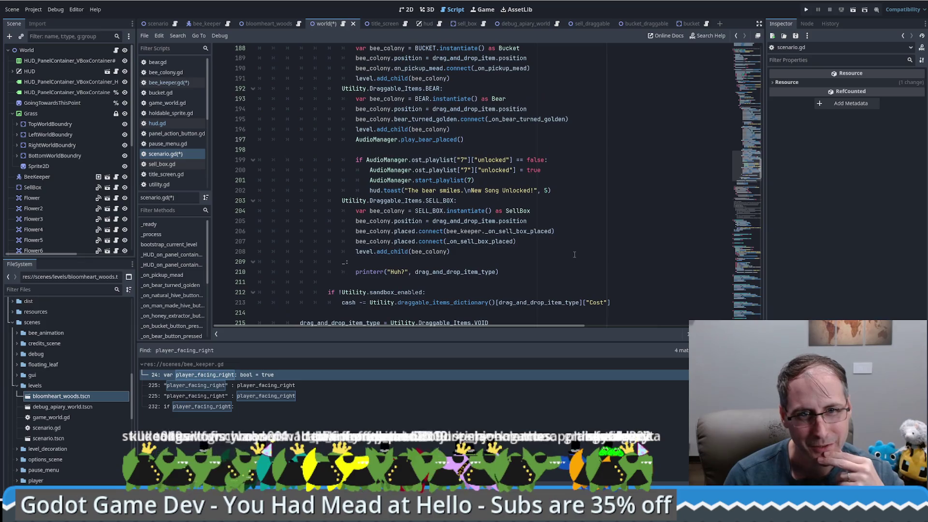
{"action": "scroll", "coordinate": [582, 262], "scroll_direction": "up", "scroll_amount": 2}
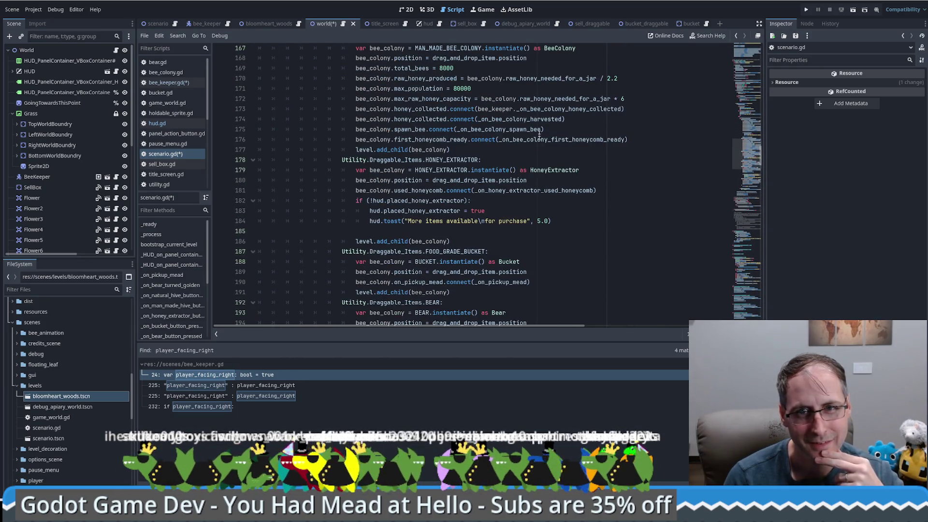
{"action": "scroll", "coordinate": [626, 195], "scroll_direction": "up", "scroll_amount": 12}
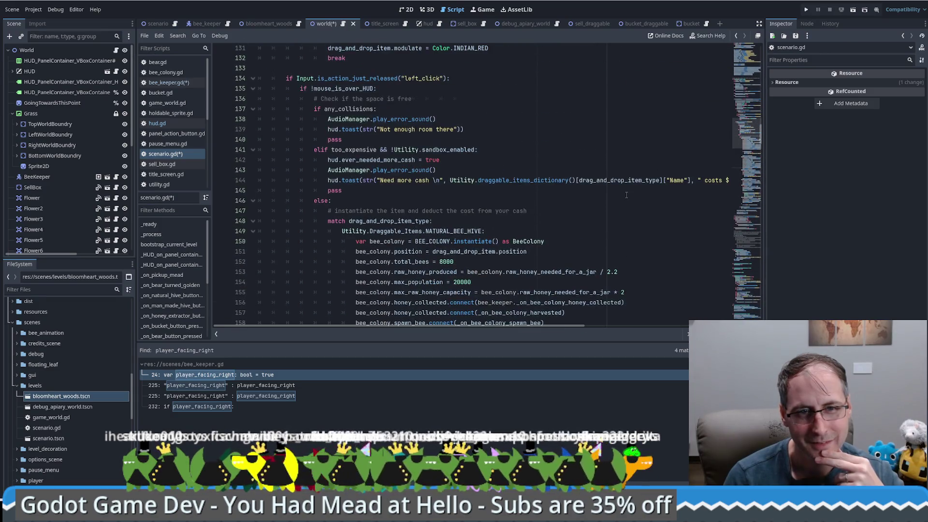
{"action": "scroll", "coordinate": [627, 196], "scroll_direction": "up", "scroll_amount": 12}
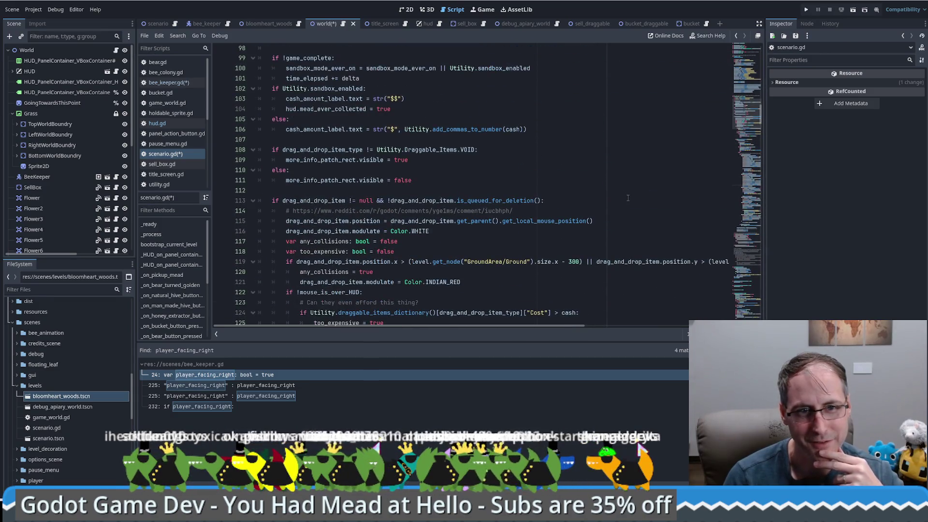
{"action": "scroll", "coordinate": [627, 197], "scroll_direction": "up", "scroll_amount": 1}
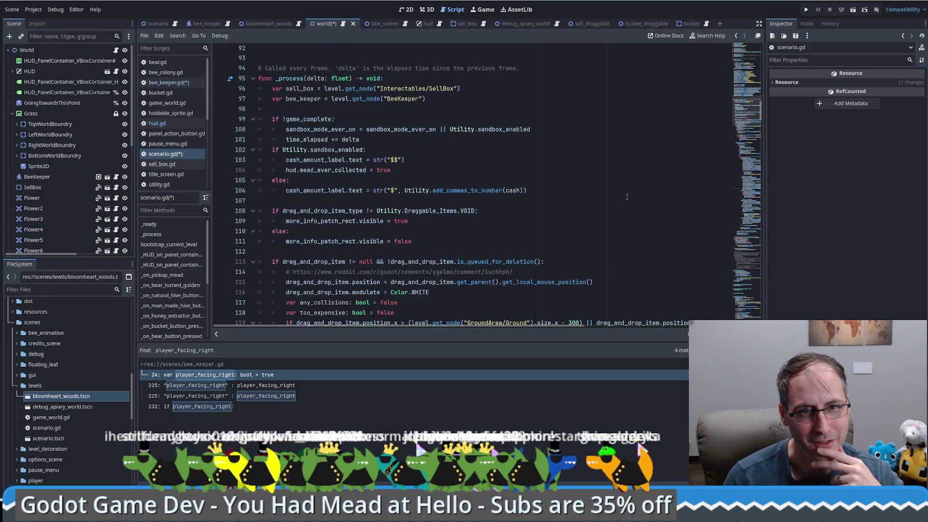
{"action": "scroll", "coordinate": [627, 196], "scroll_direction": "up", "scroll_amount": 14}
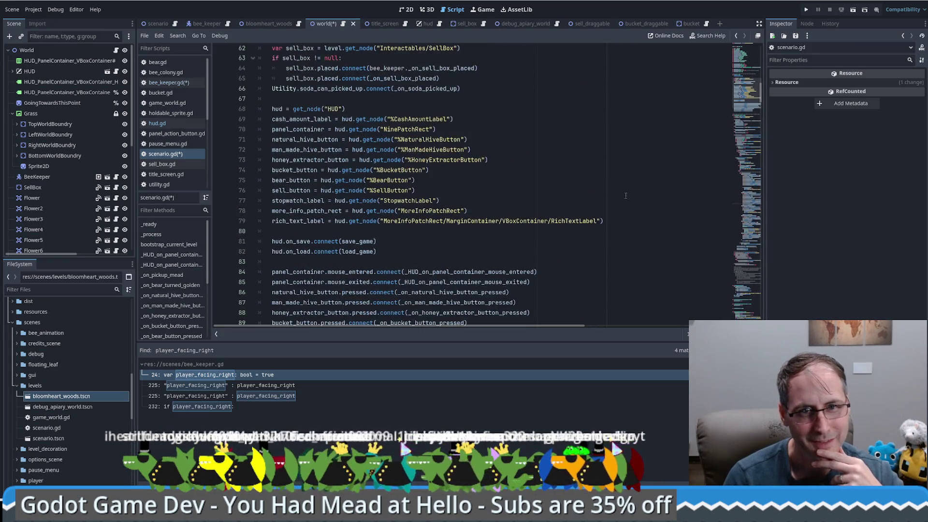
{"action": "scroll", "coordinate": [624, 195], "scroll_direction": "up", "scroll_amount": 16}
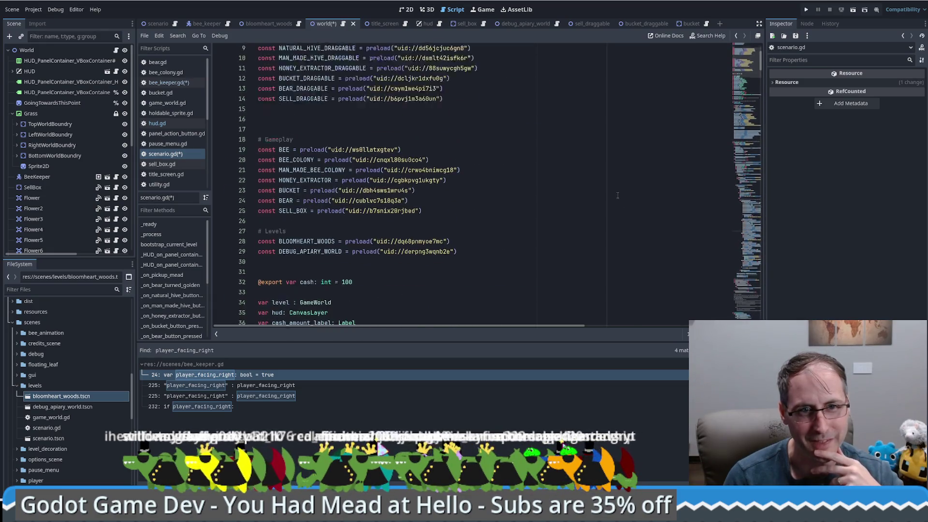
{"action": "left_click_drag", "start_coordinate": [739, 97], "coordinate": [746, 309]}
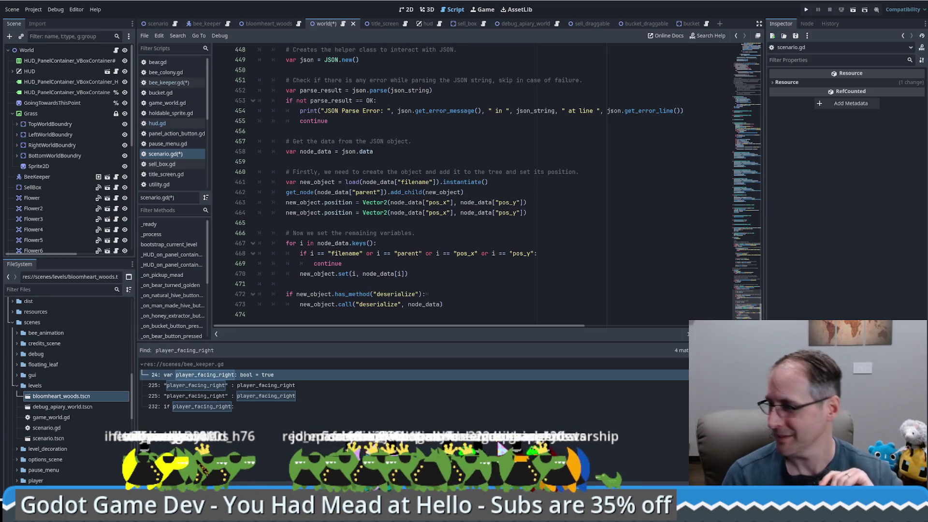
{"action": "left_click", "coordinate": [507, 259]}
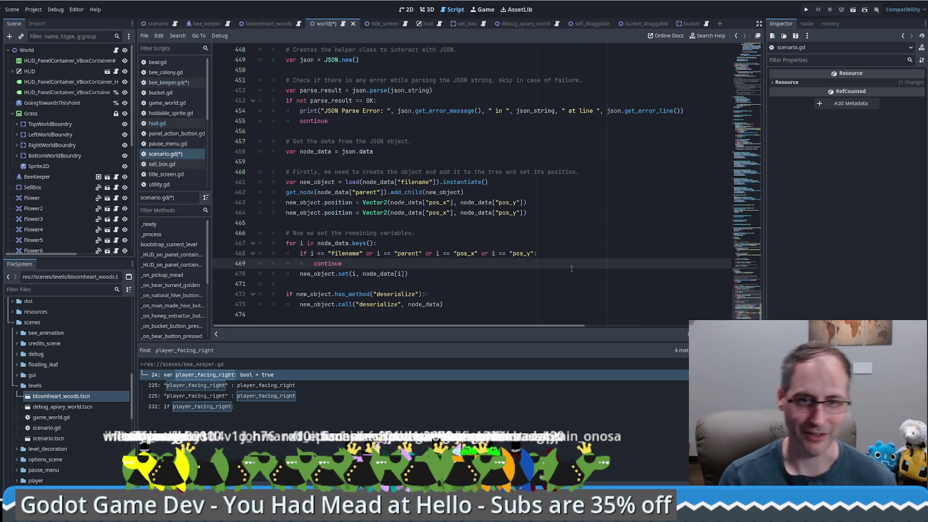
{"action": "left_click", "coordinate": [486, 247]}
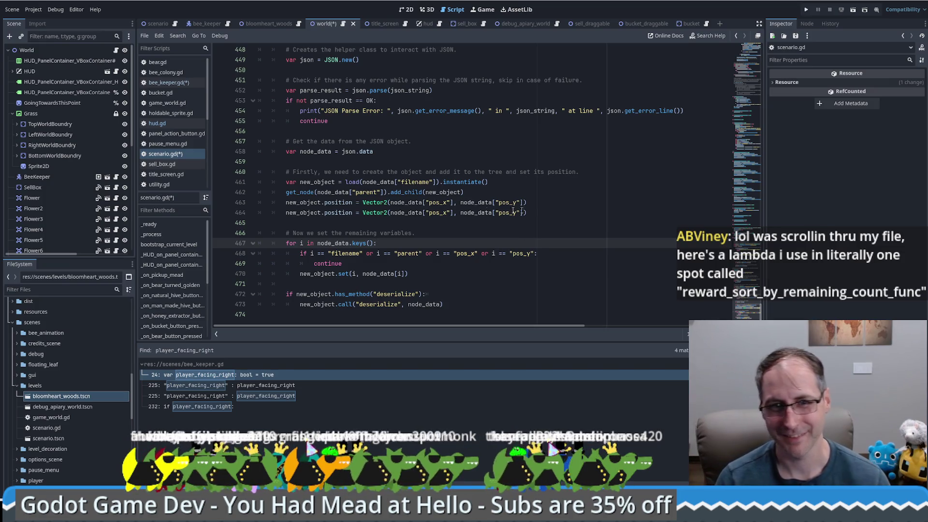
Change line 464 to read scale_x instead of pos_x and duplicate the scale assignment
{"action": "left_click", "coordinate": [155, 24]}
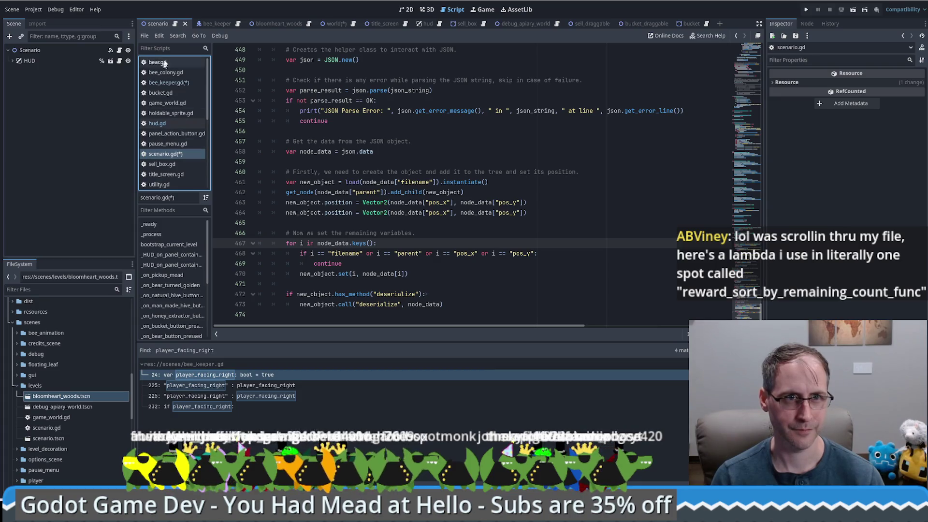
{"action": "left_click", "coordinate": [237, 24]}
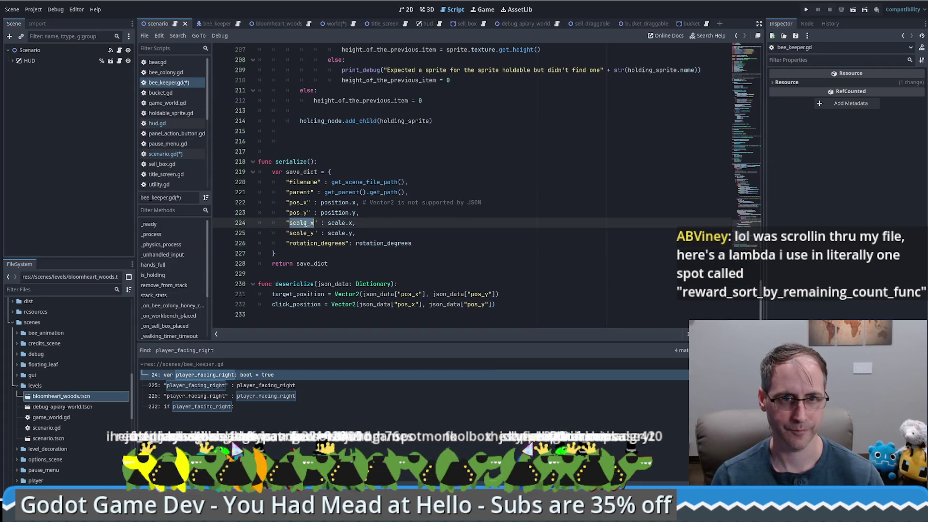
{"action": "key", "text": "alt+Left"}
{"action": "double_click", "coordinate": [436, 214]}
{"action": "type", "text": "scale_x"}
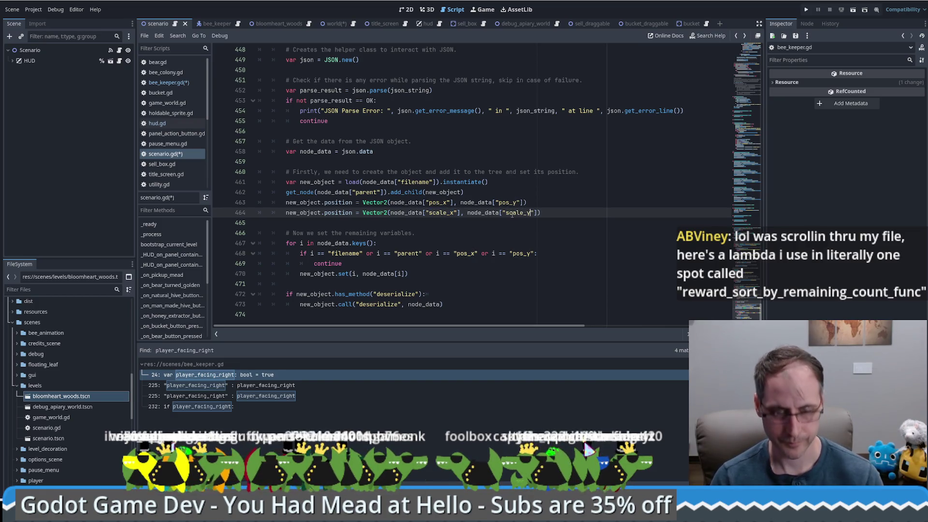
{"action": "type", "text": "al"}
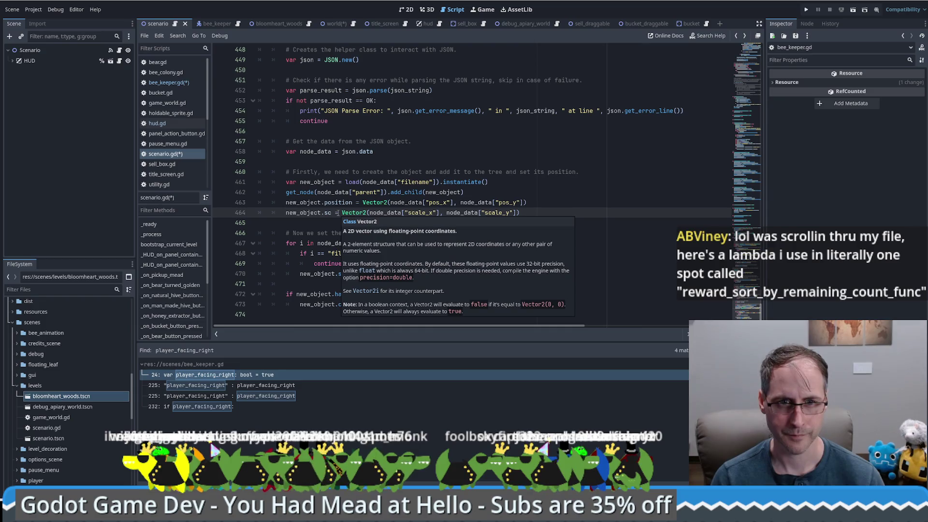
{"action": "type", "text": "e"}
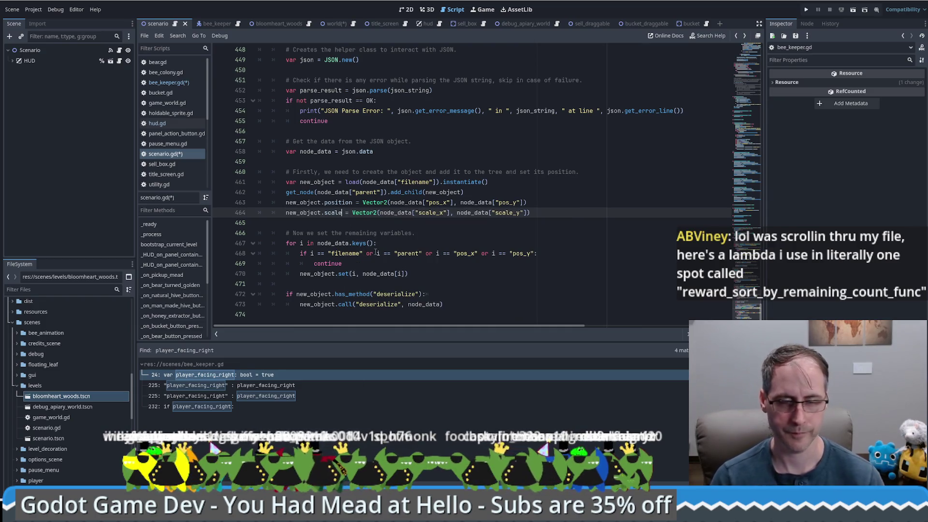
{"action": "key", "text": "ctrl+shift+d"}
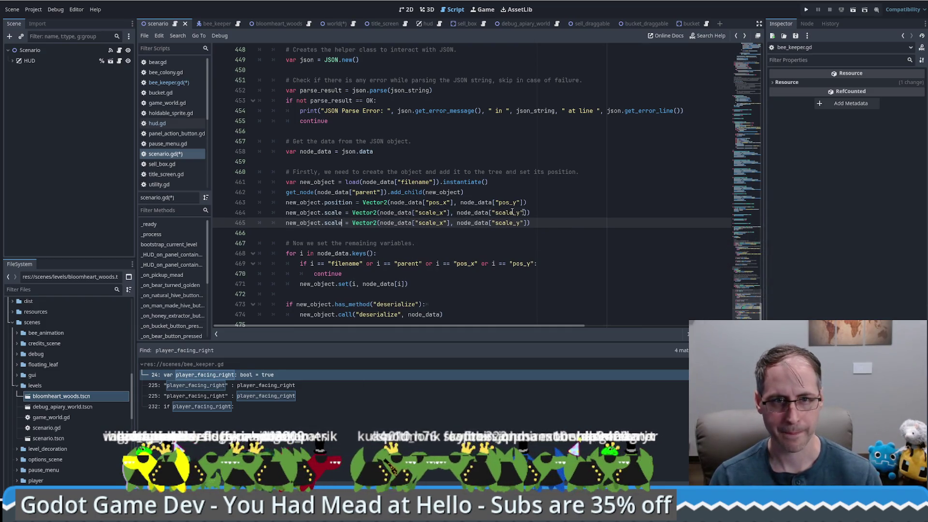
Confirm the rotation_degrees key in bee_keeper.gd and duplicate the scale line in scenario.gd
{"action": "left_click", "coordinate": [169, 82]}
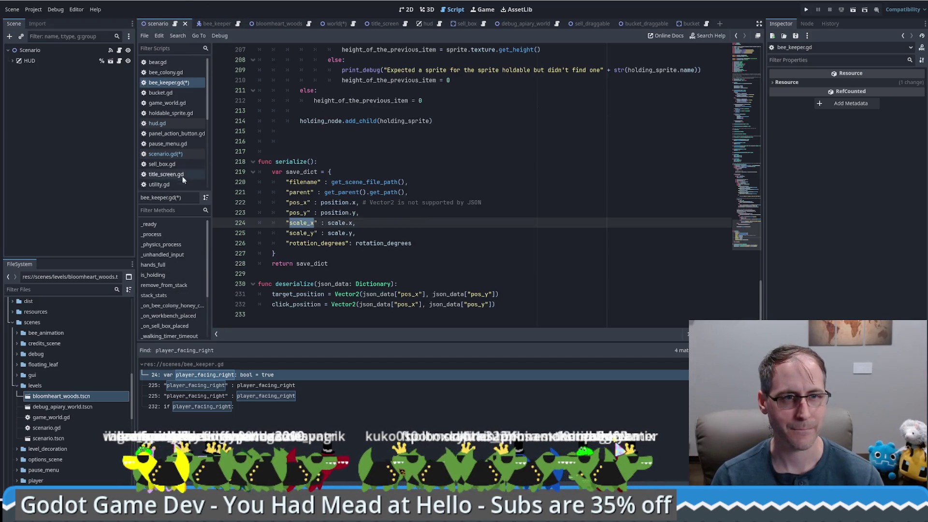
{"action": "double_click", "coordinate": [318, 243]}
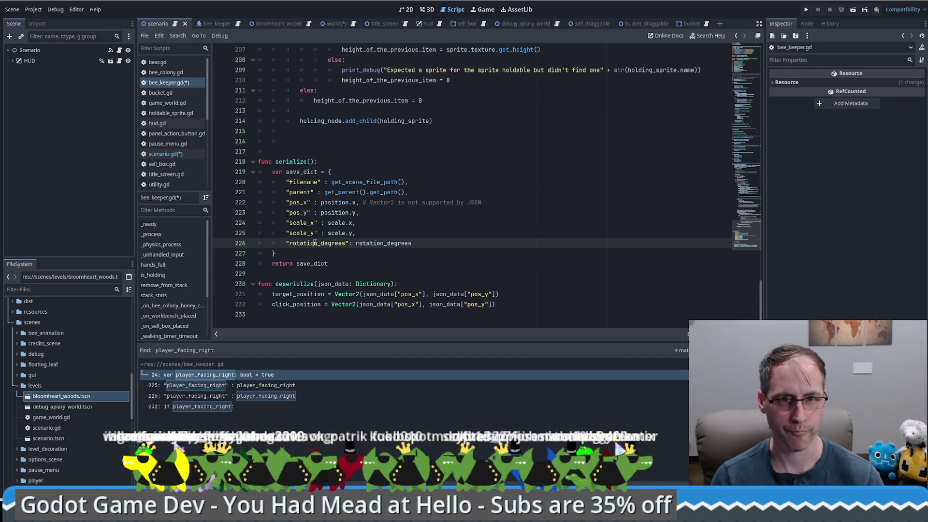
{"action": "left_click", "coordinate": [219, 22]}
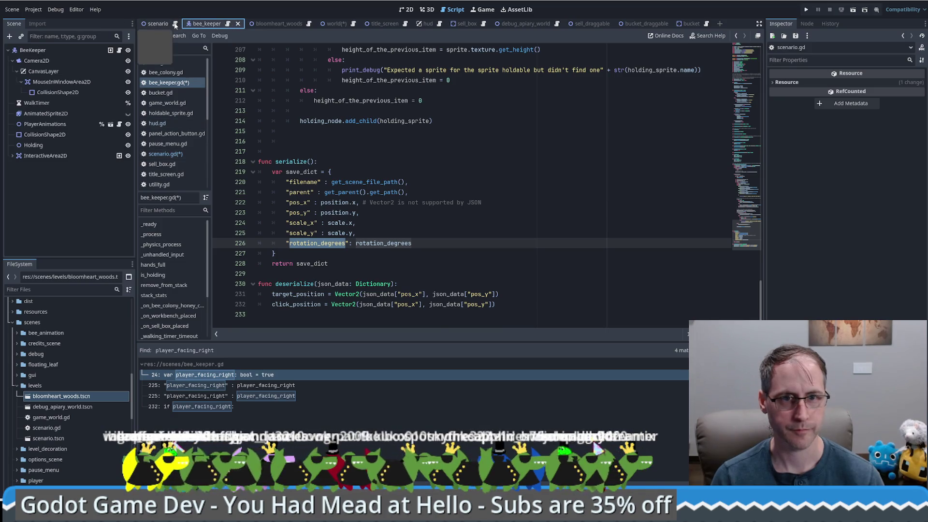
{"action": "left_click", "coordinate": [165, 153]}
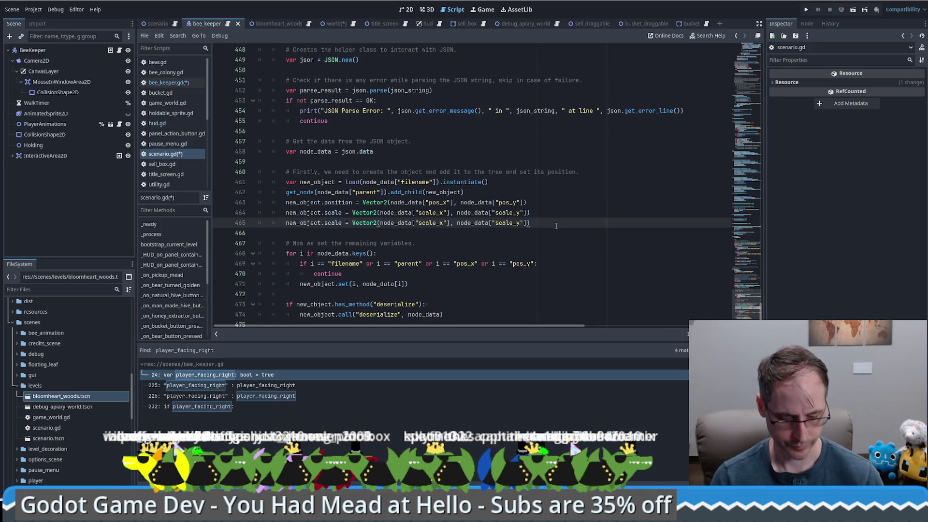
{"action": "key", "text": "ctrl+shift+d"}
Rewrite the copy as new_object.rotation_degrees = node_data["rotation_degrees"] and save the scripts
{"action": "double_click", "coordinate": [333, 233]}
{"action": "type", "text": "rotation_degrees"}
{"action": "left_click_drag", "start_coordinate": [391, 233], "coordinate": [418, 234]}
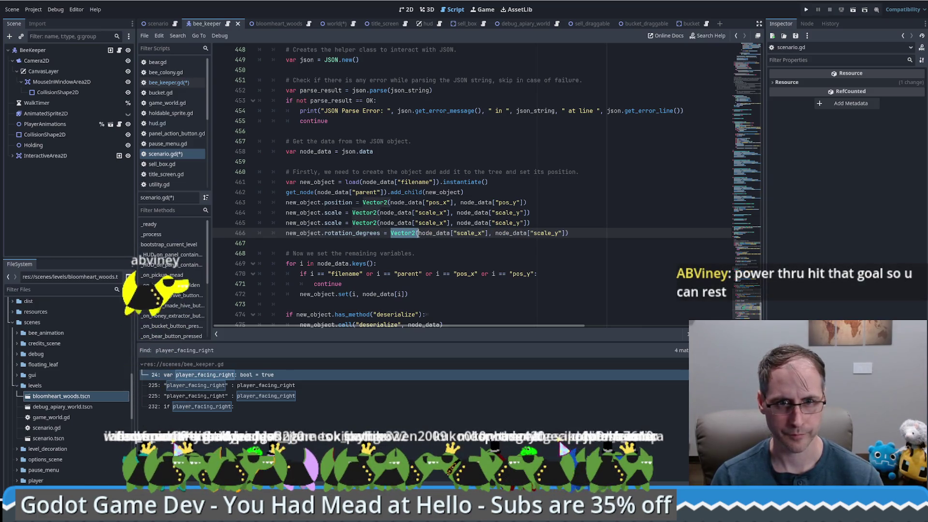
{"action": "key", "text": "BackSpace"}
{"action": "double_click", "coordinate": [438, 233]}
{"action": "type", "text": "rotation_degrees"}
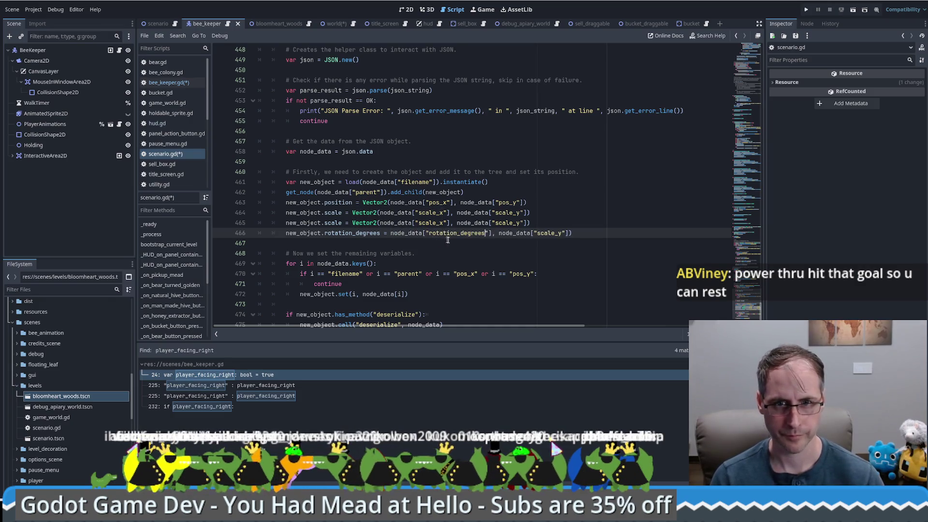
{"action": "left_click_drag", "start_coordinate": [492, 233], "coordinate": [577, 234]}
{"action": "key", "text": "BackSpace"}
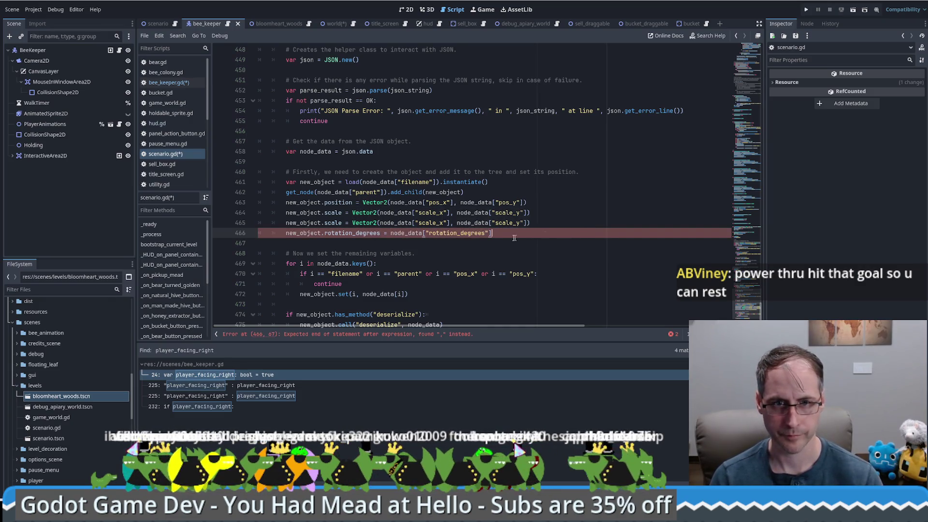
{"action": "key", "text": "ctrl+s"}
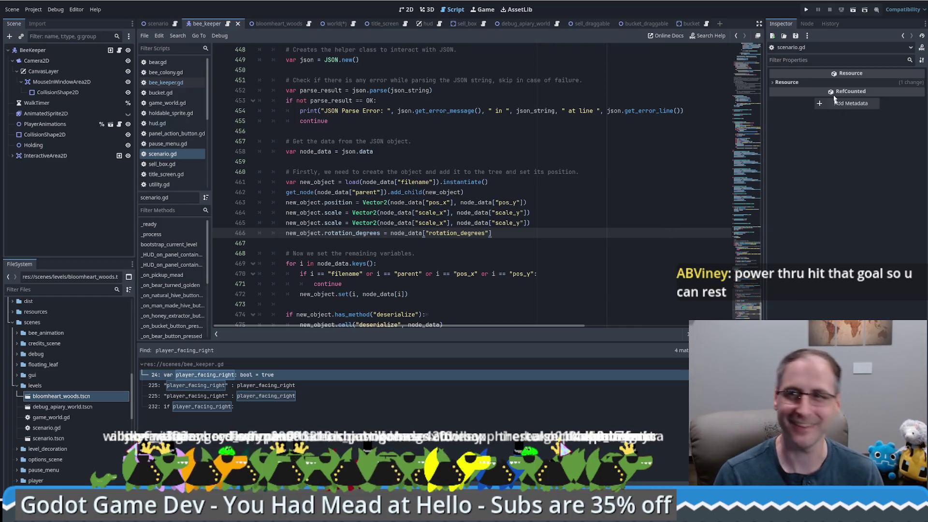
Run the game, start a New Game, then Load, hitting the scale_x error at scenario.gd:464
{"action": "left_click", "coordinate": [806, 10]}
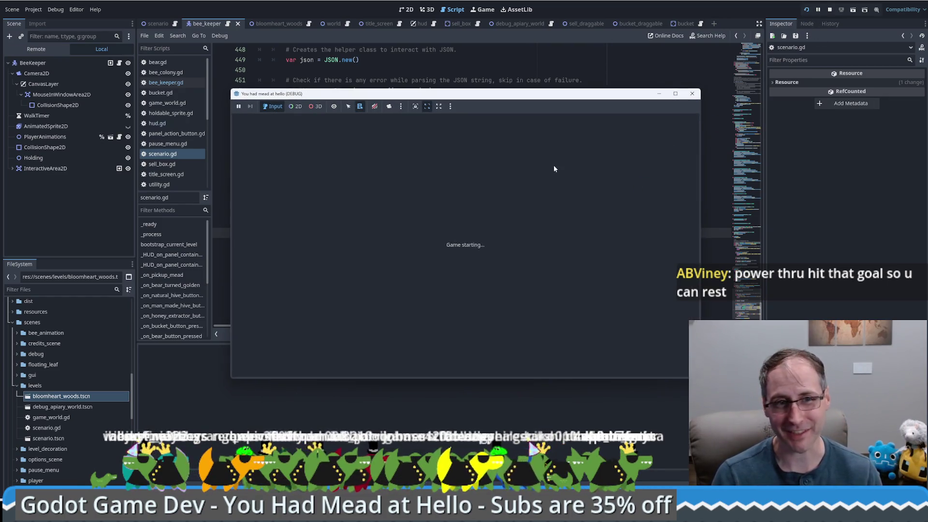
{"action": "left_click_drag", "start_coordinate": [418, 100], "coordinate": [406, 95]}
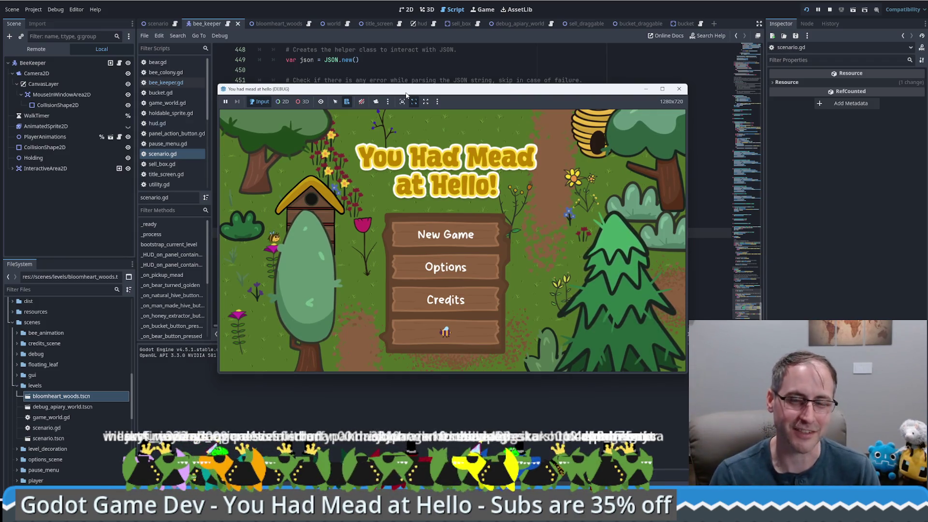
{"action": "left_click", "coordinate": [662, 88]}
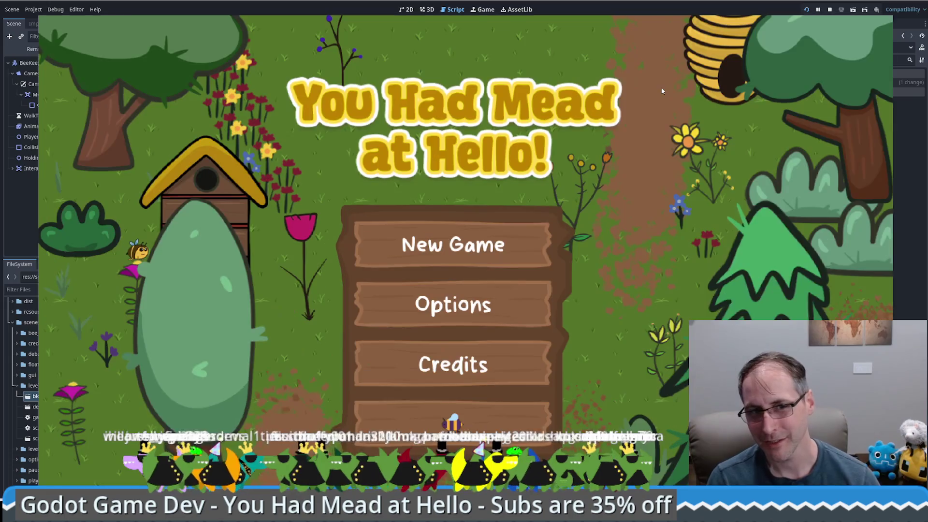
{"action": "left_click", "coordinate": [434, 229]}
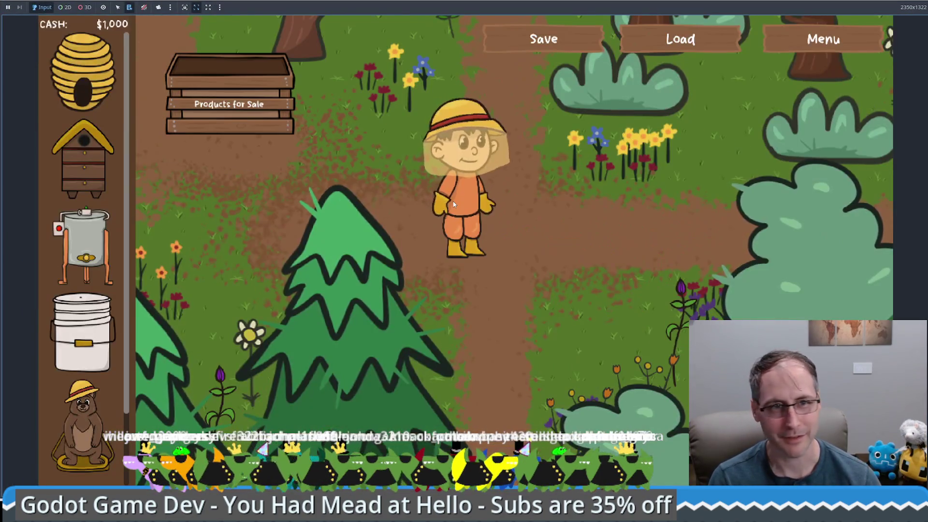
{"action": "left_click", "coordinate": [788, 47]}
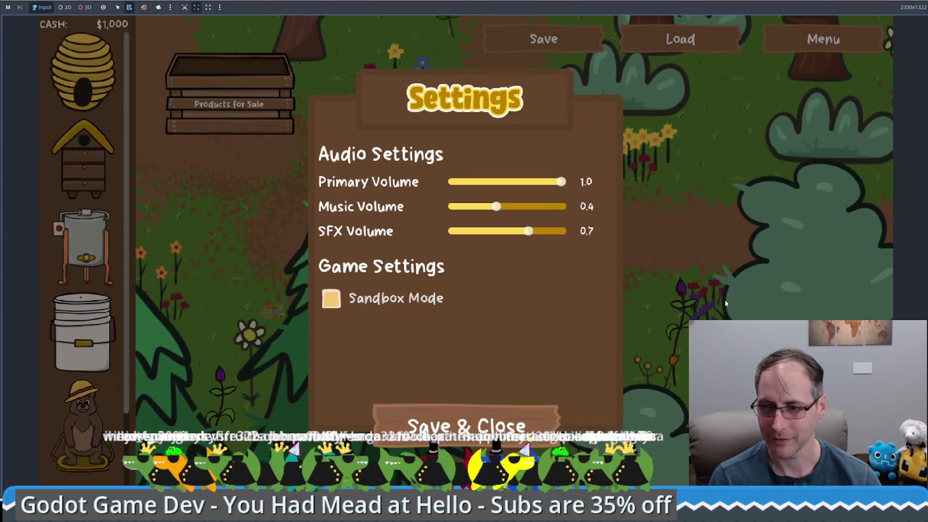
{"action": "key", "text": "F5"}
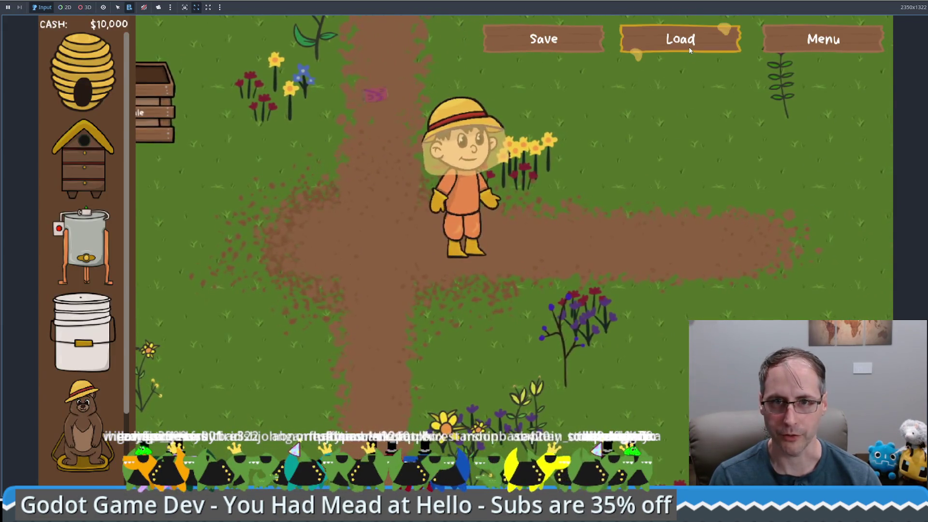
{"action": "left_click", "coordinate": [689, 44]}
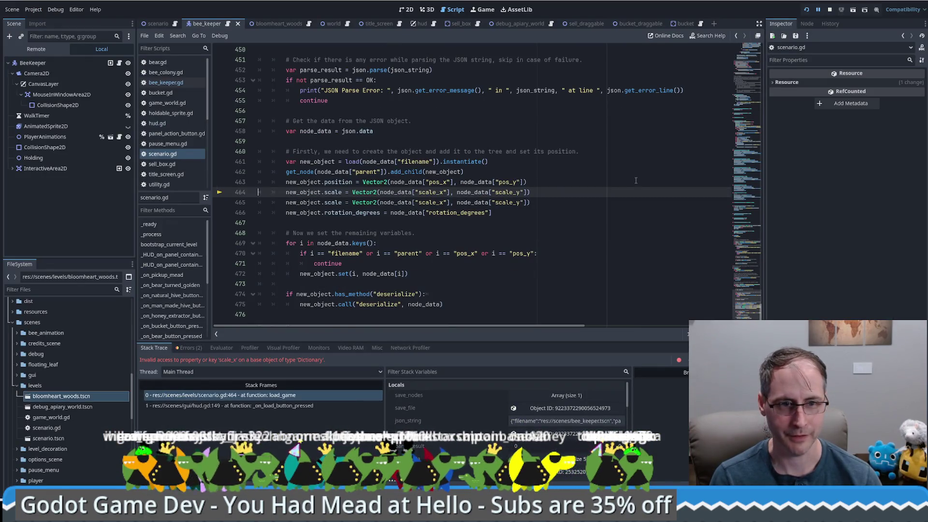
Stop the crashed session, rerun the project, and start from the title screen
{"action": "left_click", "coordinate": [829, 12]}
{"action": "left_click", "coordinate": [804, 10]}
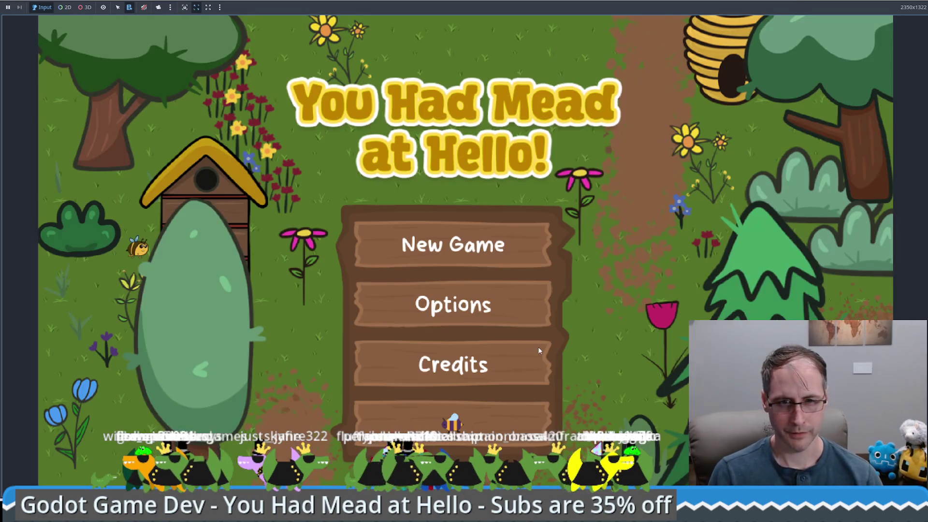
{"action": "left_click", "coordinate": [534, 418]}
Walk the beekeeper toward the magenta flower, save, then load the game twice
{"action": "mouse_move", "coordinate": [587, 246]}
{"action": "left_mouse_down"}
{"action": "mouse_move", "coordinate": [598, 350]}
{"action": "mouse_move", "coordinate": [442, 265]}
{"action": "mouse_move", "coordinate": [445, 255]}
{"action": "mouse_move", "coordinate": [458, 260]}
{"action": "left_mouse_up"}
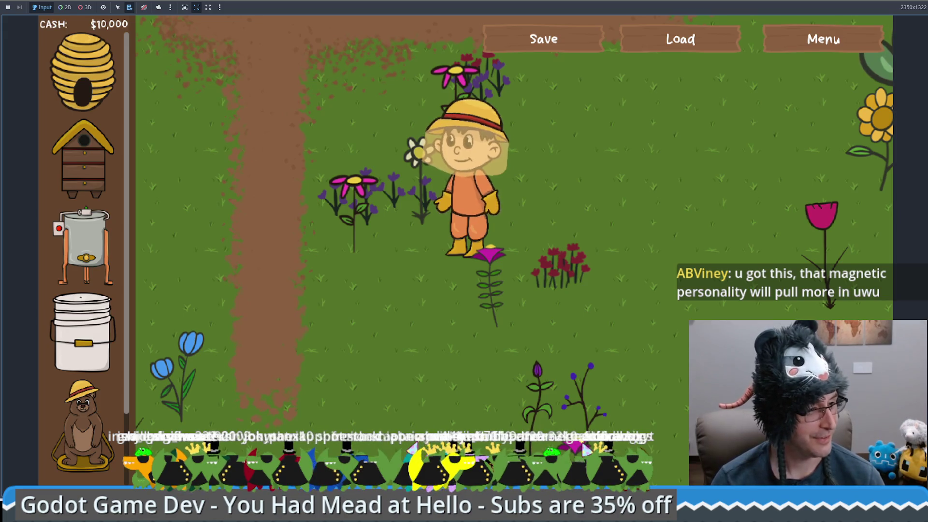
{"action": "left_click", "coordinate": [488, 254]}
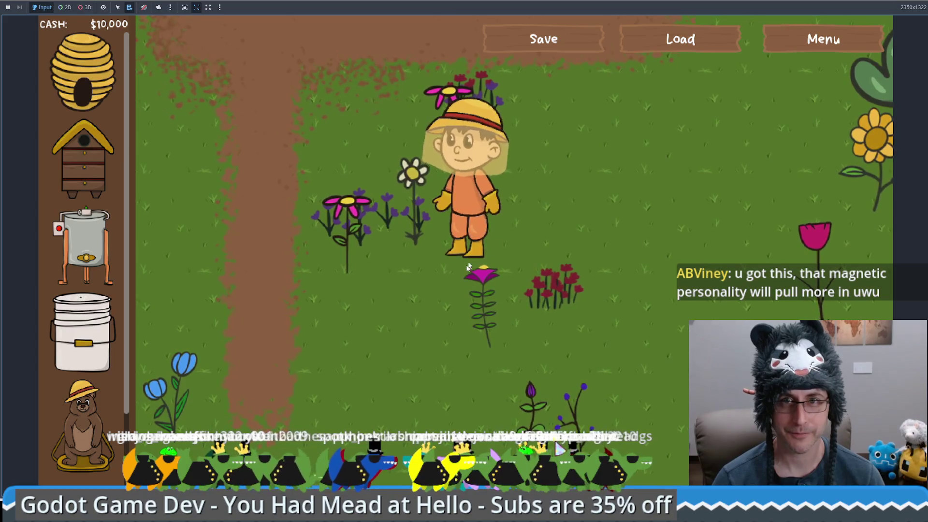
{"action": "left_click", "coordinate": [566, 41]}
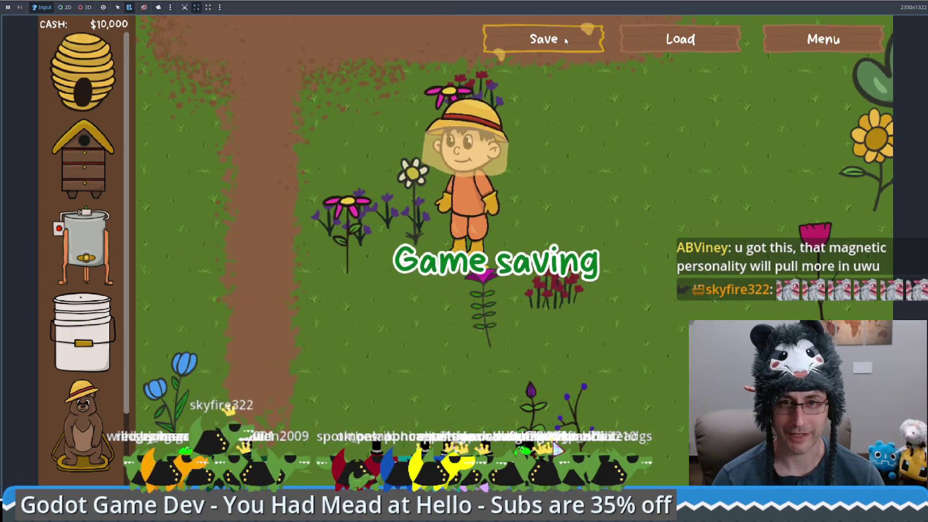
{"action": "left_click", "coordinate": [308, 99]}
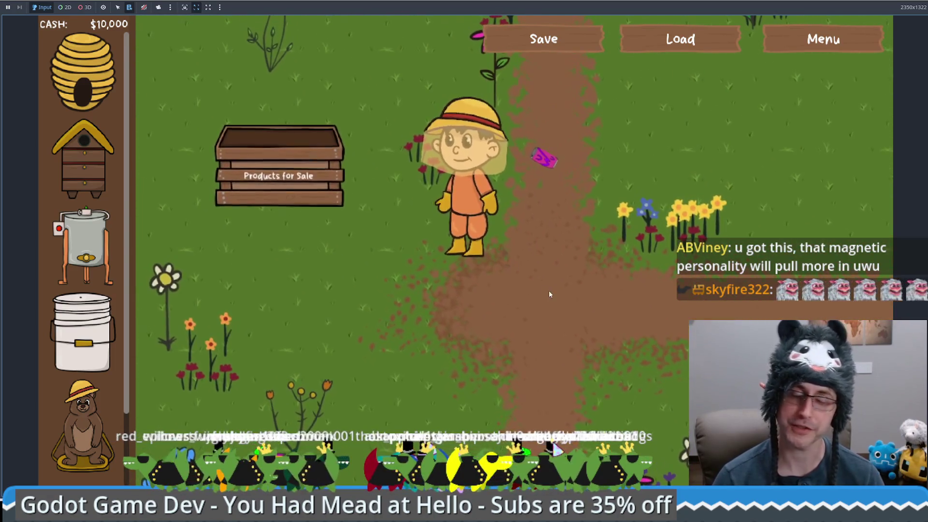
{"action": "left_click", "coordinate": [671, 43]}
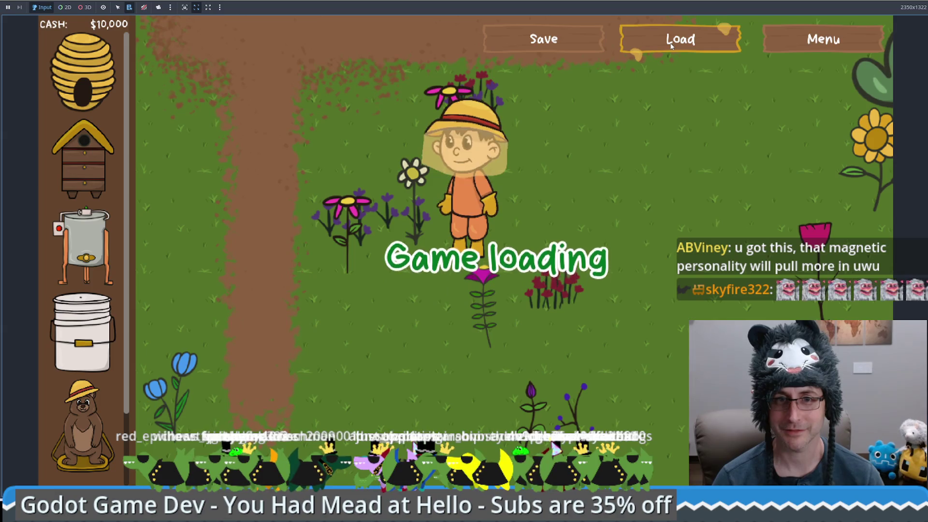
{"action": "left_click", "coordinate": [676, 130]}
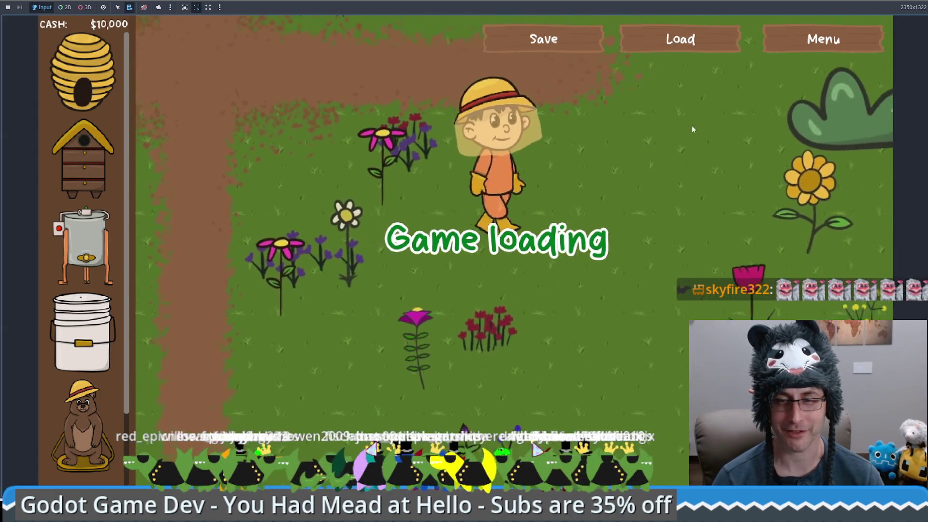
{"action": "left_click", "coordinate": [692, 204]}
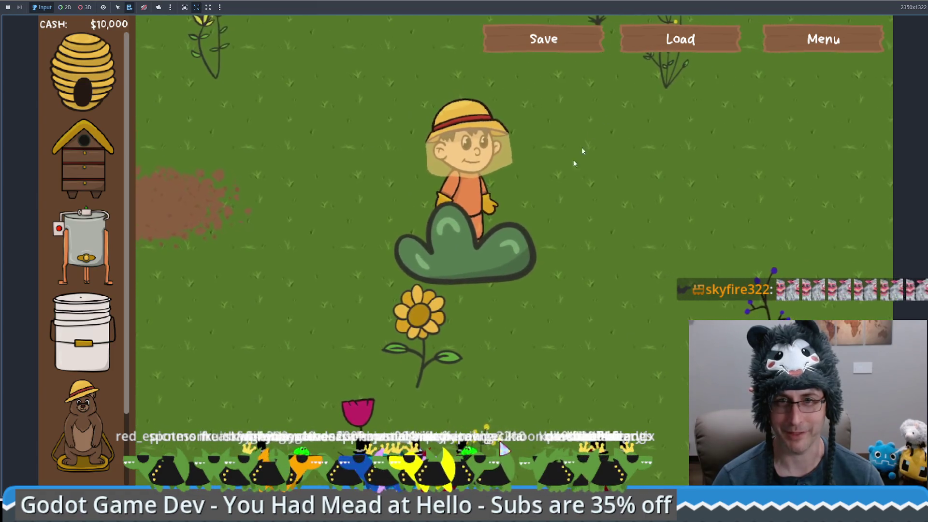
{"action": "left_click", "coordinate": [667, 48]}
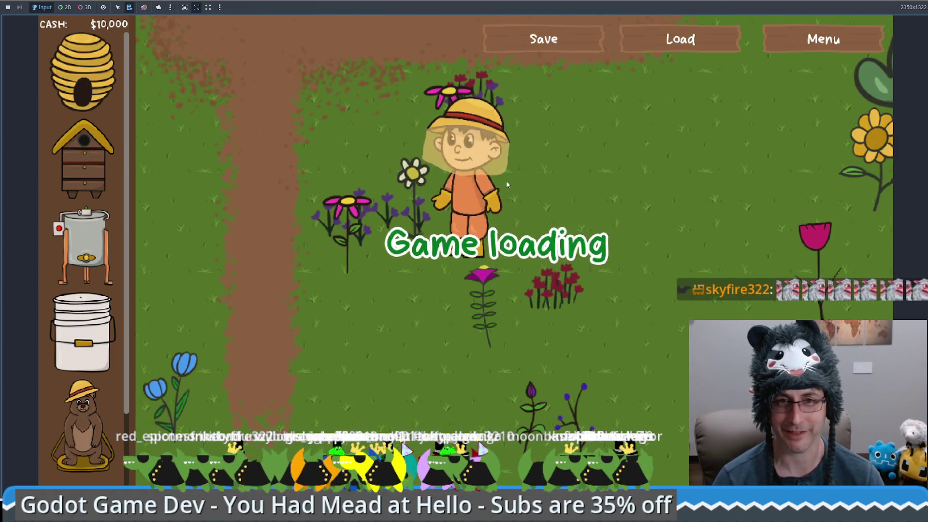
Save at a new spot, walk away, load to verify the position, then save twice more
{"action": "left_click", "coordinate": [594, 215]}
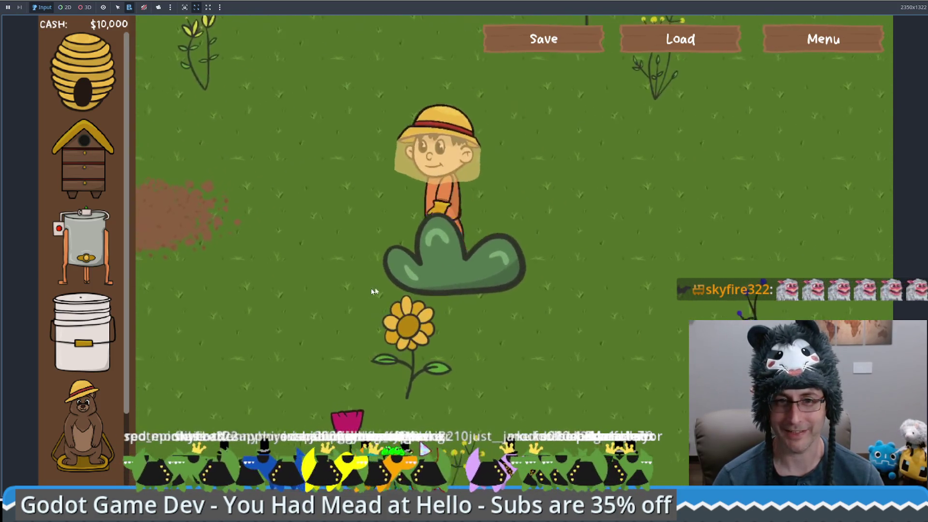
{"action": "left_click", "coordinate": [543, 39]}
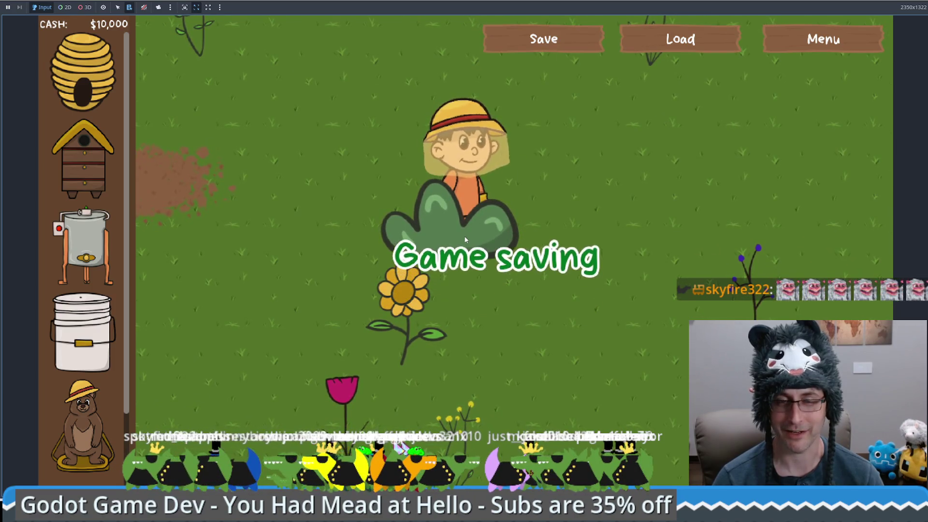
{"action": "left_click", "coordinate": [306, 205]}
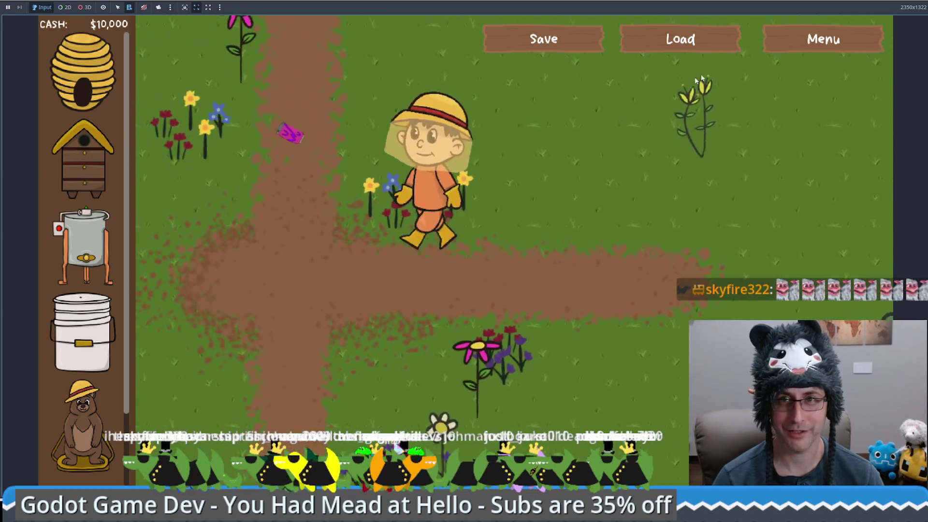
{"action": "left_click", "coordinate": [681, 43]}
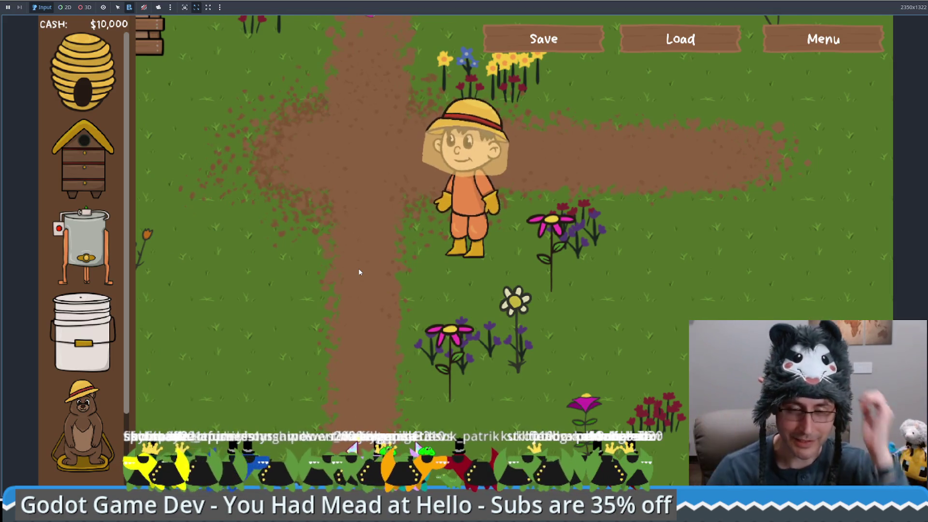
{"action": "left_click", "coordinate": [194, 360]}
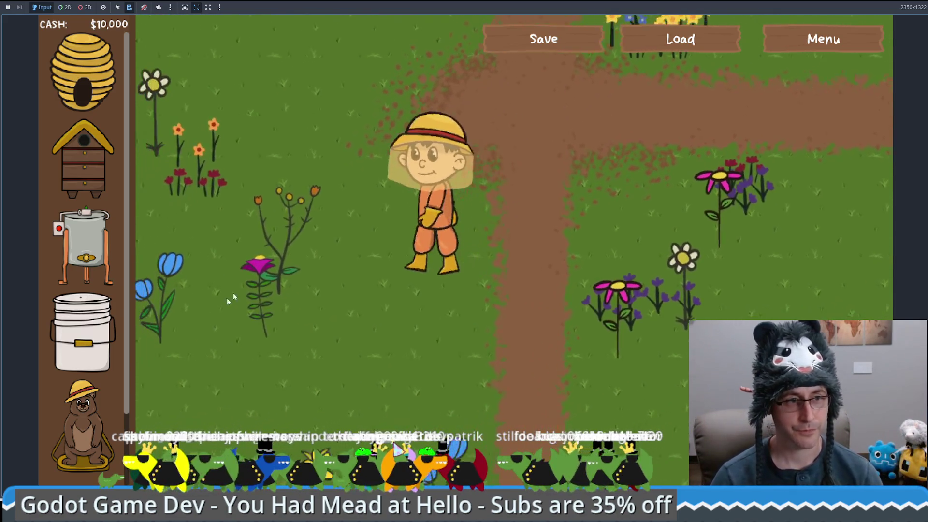
{"action": "left_click", "coordinate": [303, 246]}
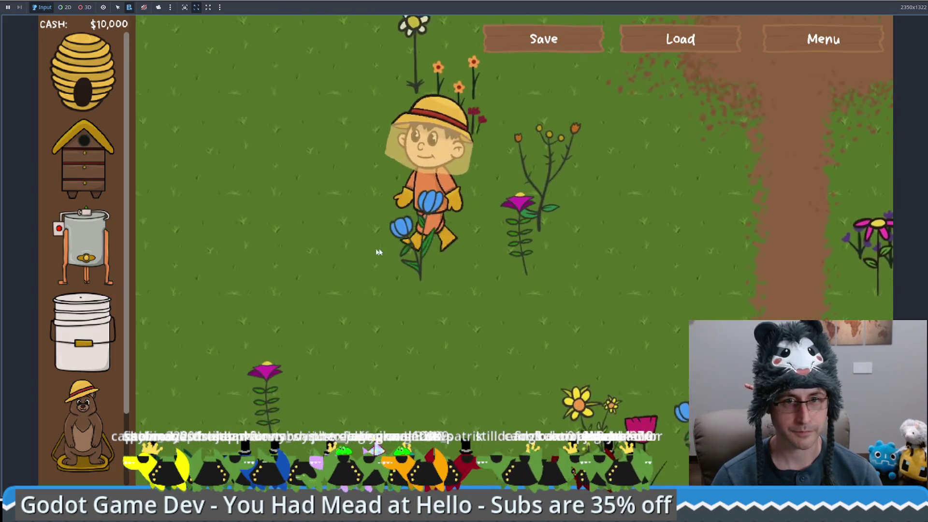
{"action": "left_click", "coordinate": [680, 39]}
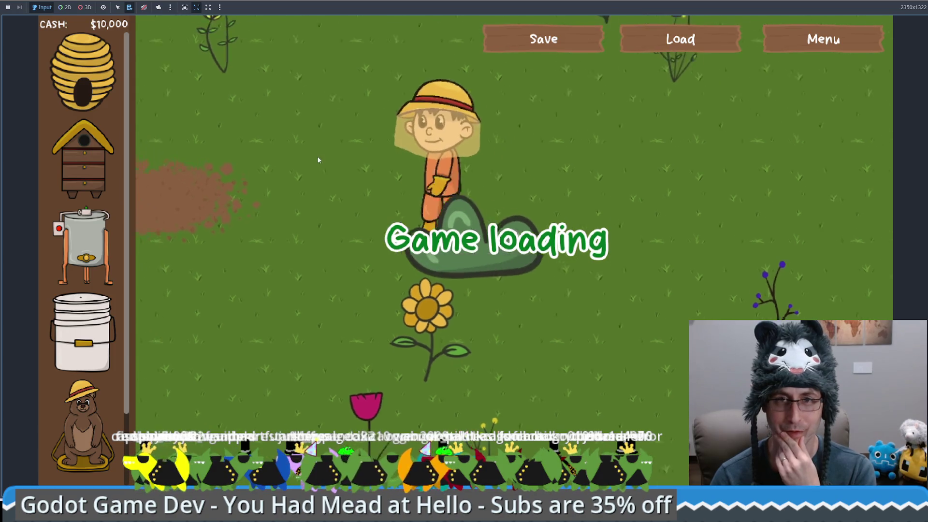
{"action": "left_click", "coordinate": [563, 38]}
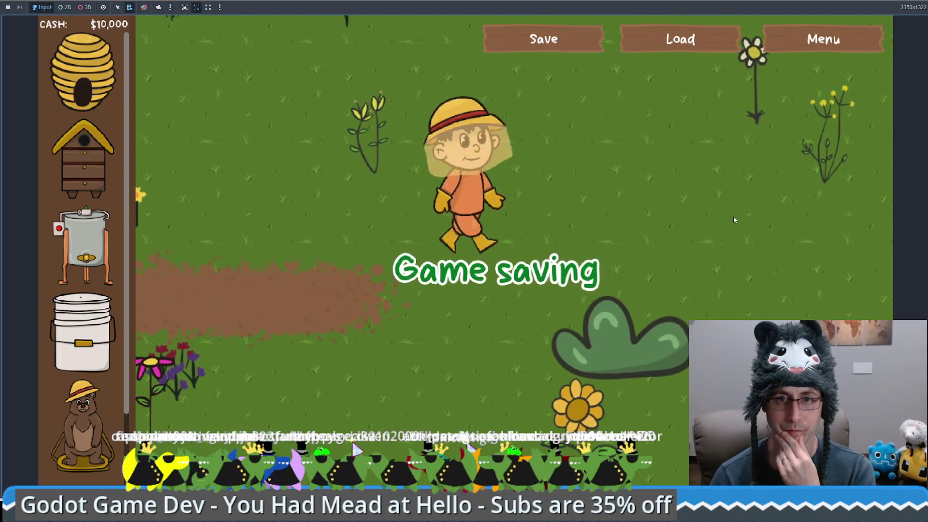
{"action": "left_click", "coordinate": [700, 50]}
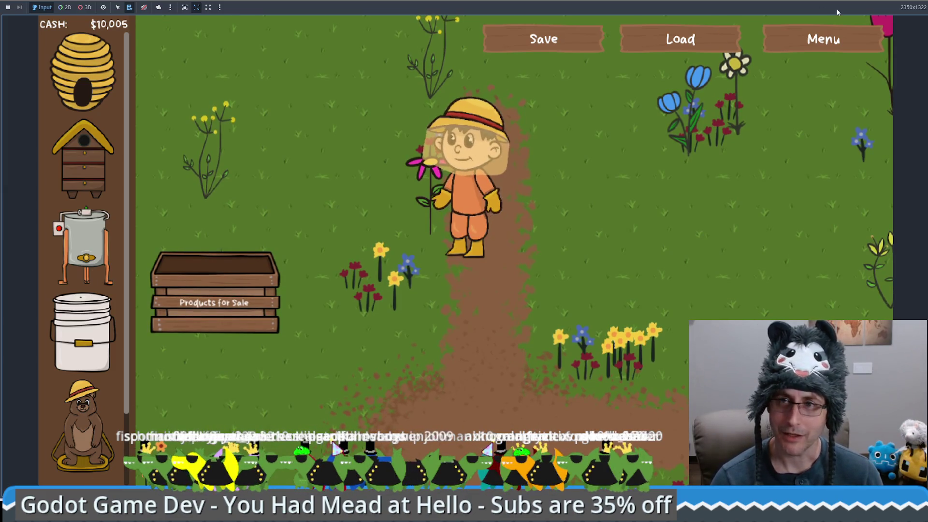
Inspect this_has_a_menu_and_is_closest and bee_keeper on scenario.gd line 228 in the debugger
{"action": "mouse_move", "coordinate": [88, 242]}
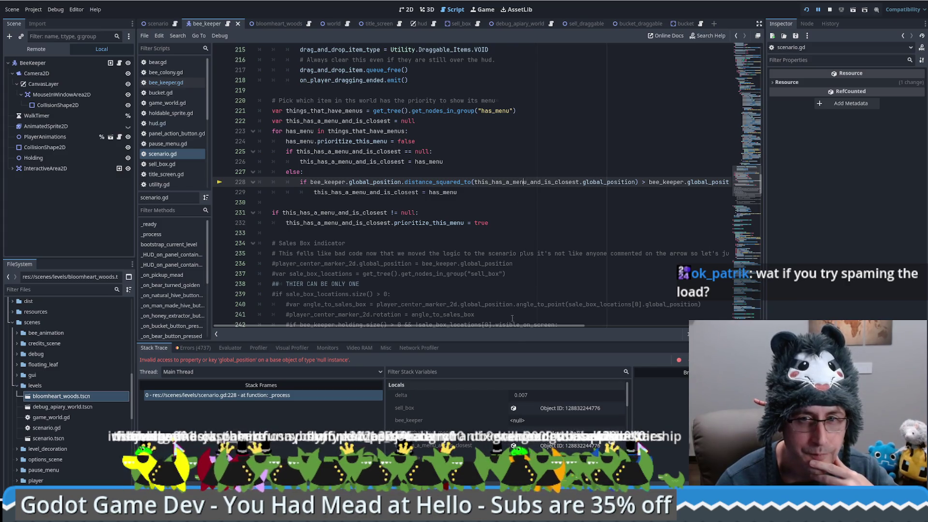
{"action": "mouse_move", "coordinate": [513, 327]}
{"action": "left_mouse_down"}
{"action": "mouse_move", "coordinate": [657, 326]}
{"action": "mouse_move", "coordinate": [391, 324]}
{"action": "left_mouse_up"}
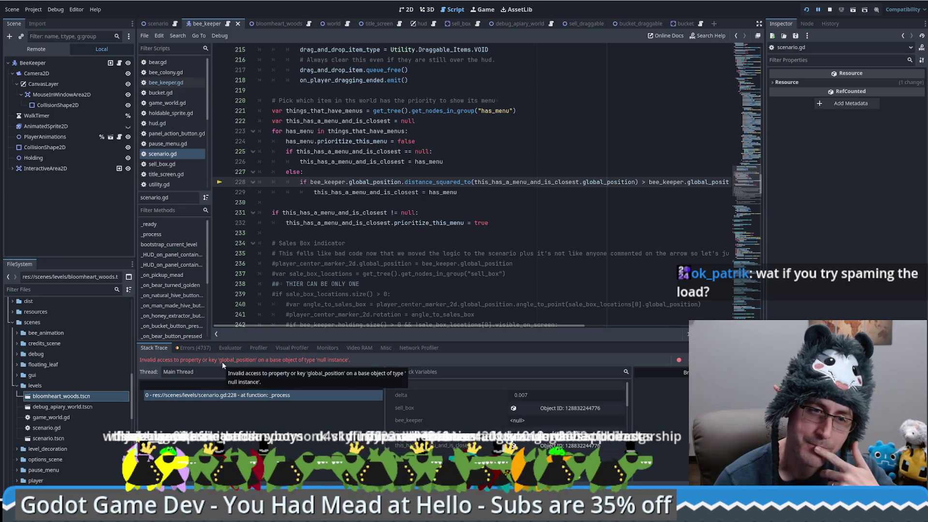
{"action": "double_click", "coordinate": [526, 182]}
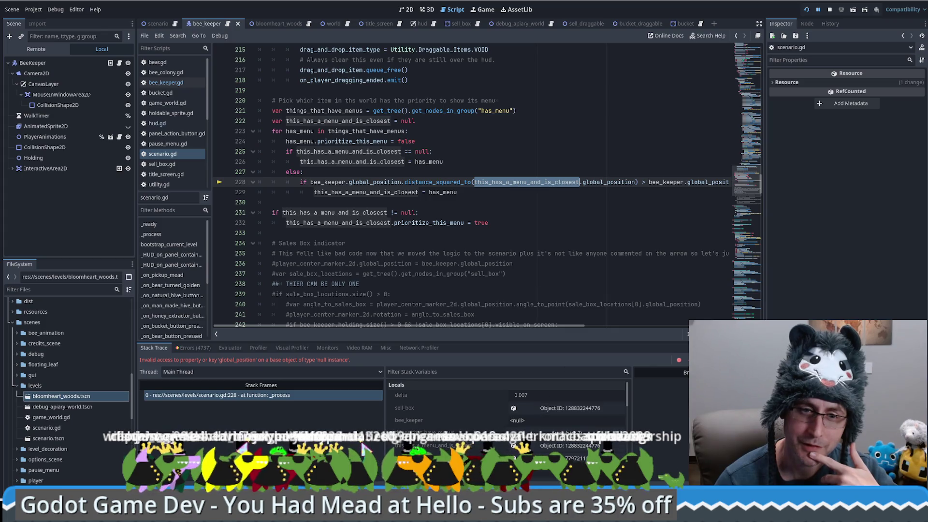
{"action": "left_click", "coordinate": [541, 447]}
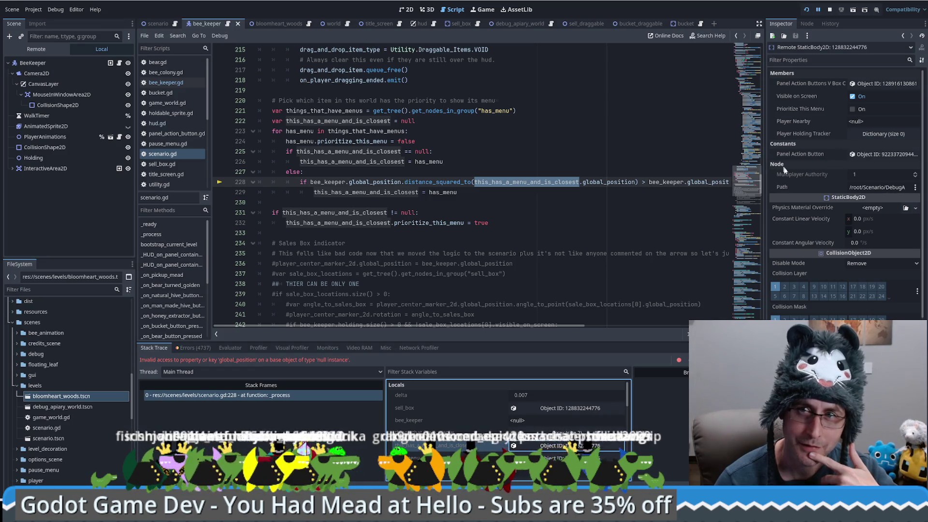
{"action": "left_click", "coordinate": [339, 182]}
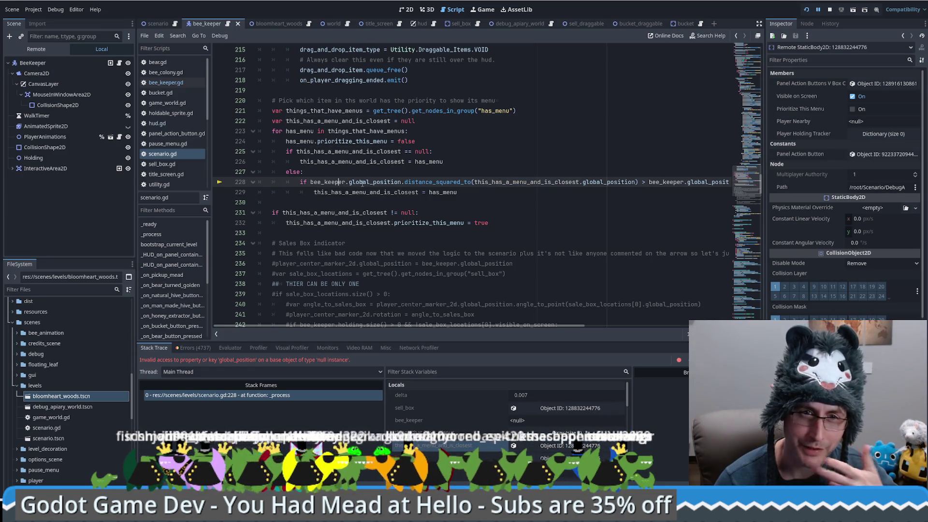
{"action": "double_click", "coordinate": [328, 182]}
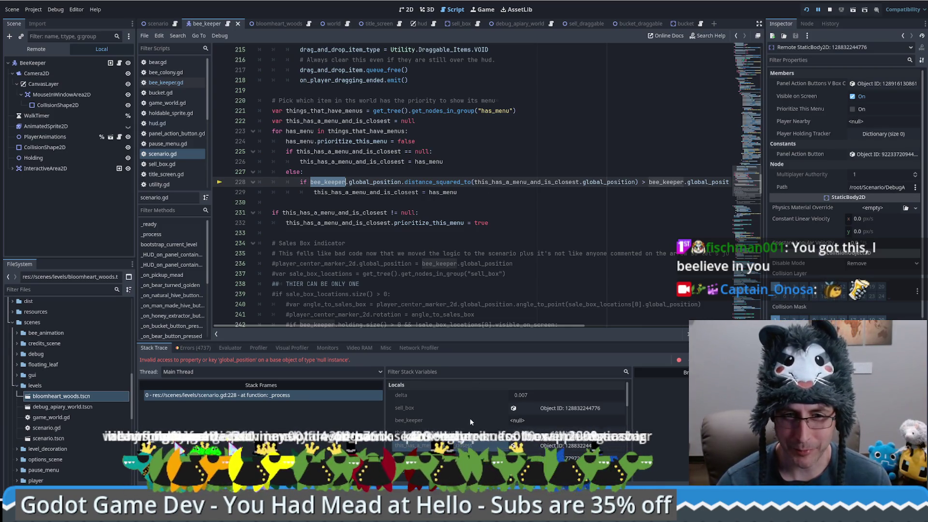
Check the null bee_keeper local, find its _ready declaration on line 61, and stop debugging
{"action": "scroll", "coordinate": [469, 418], "scroll_direction": "down", "scroll_amount": 1}
{"action": "left_click", "coordinate": [518, 410]}
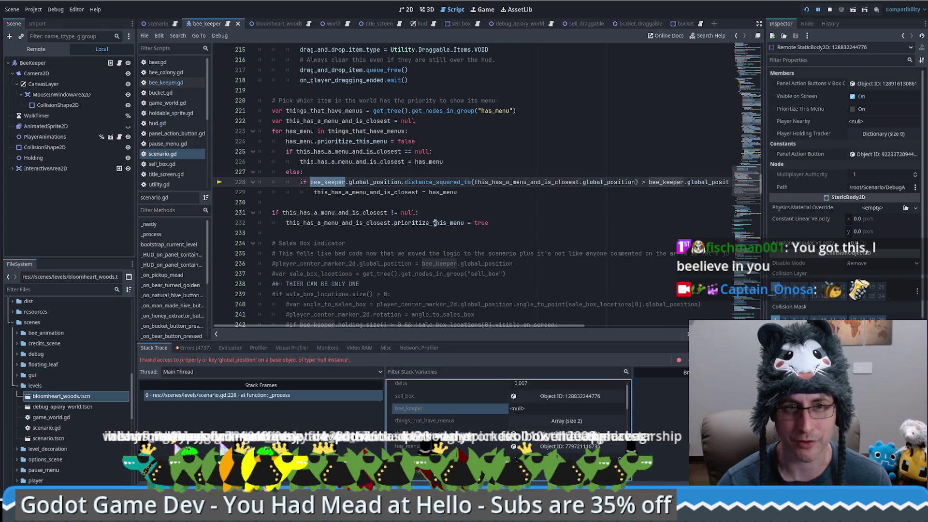
{"action": "scroll", "coordinate": [521, 237], "scroll_direction": "up", "scroll_amount": 10}
{"action": "scroll", "coordinate": [521, 237], "scroll_direction": "up", "scroll_amount": 15}
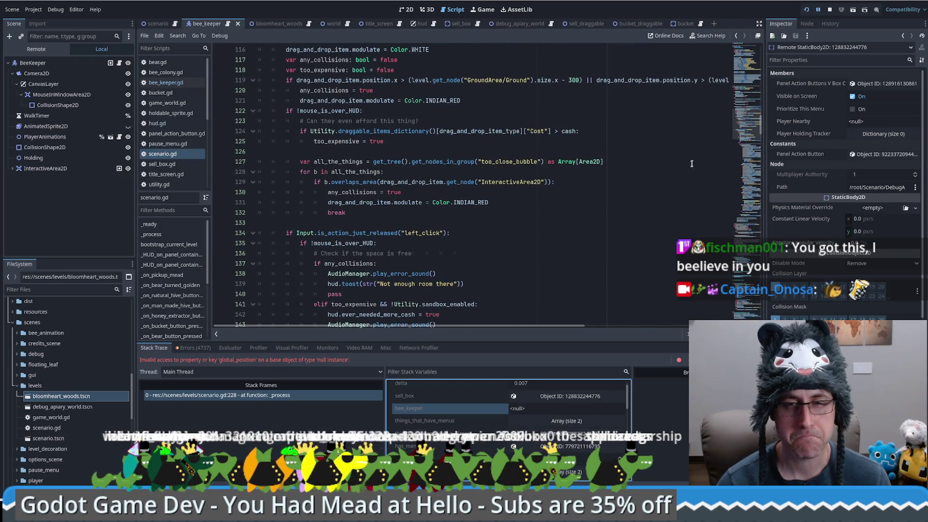
{"action": "left_click_drag", "start_coordinate": [749, 130], "coordinate": [737, 54]}
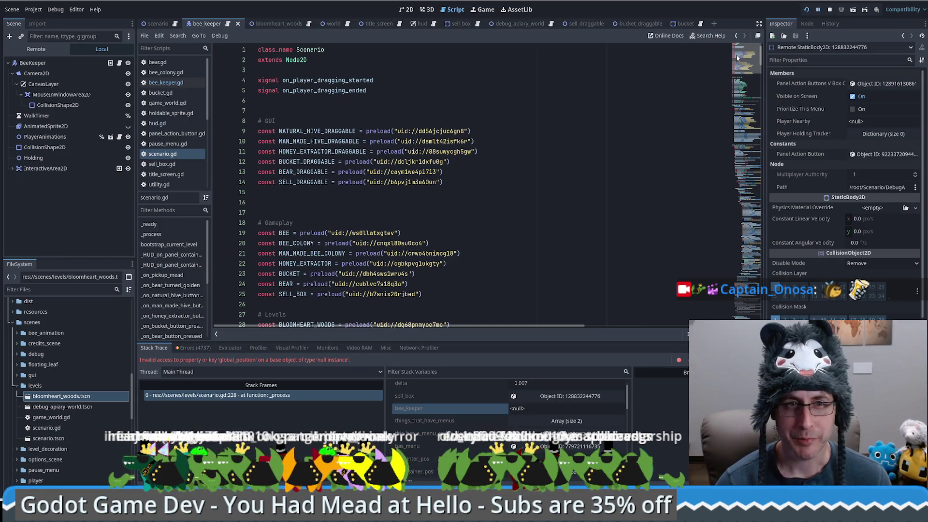
{"action": "left_click_drag", "start_coordinate": [735, 54], "coordinate": [738, 94]}
{"action": "double_click", "coordinate": [303, 144]}
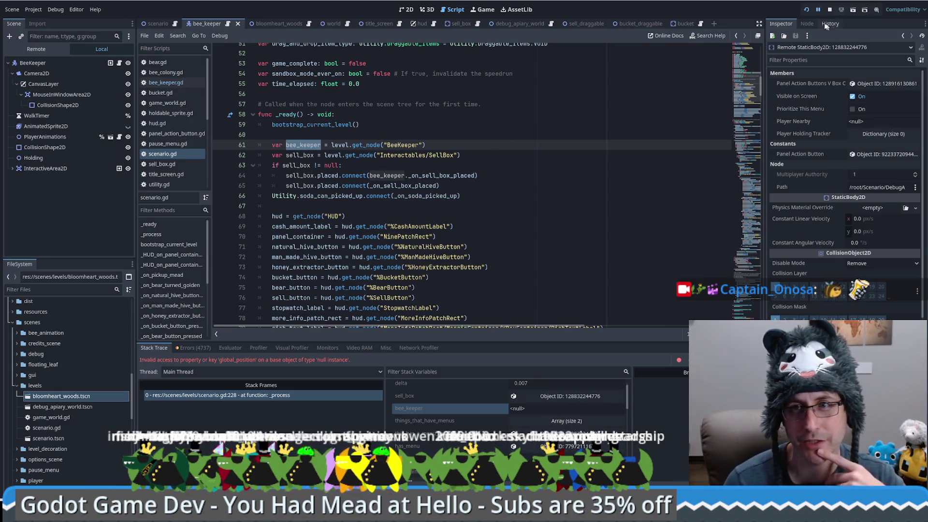
{"action": "left_click", "coordinate": [831, 9]}
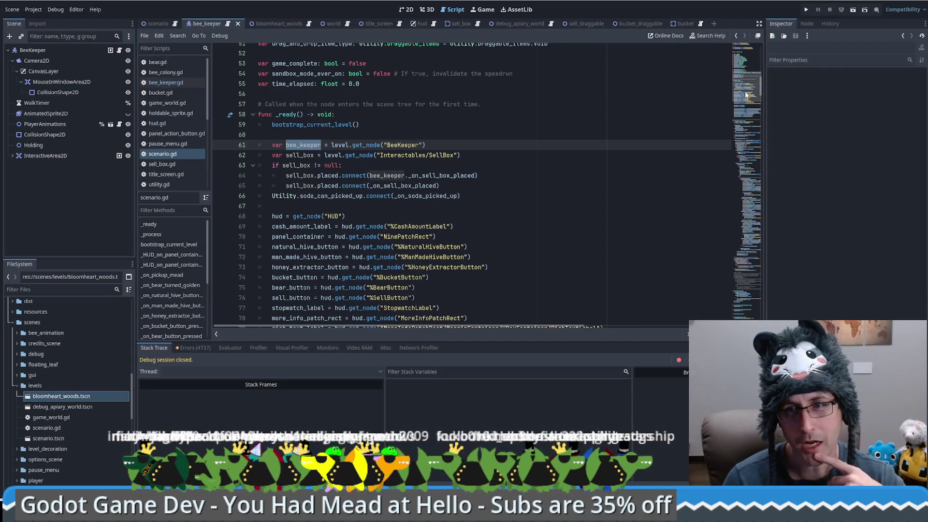
Search scenario.gd for bee_keeper from line 61, stepping through matches to line 228
{"action": "left_click", "coordinate": [748, 73]}
{"action": "left_click_drag", "start_coordinate": [748, 73], "coordinate": [759, 243]}
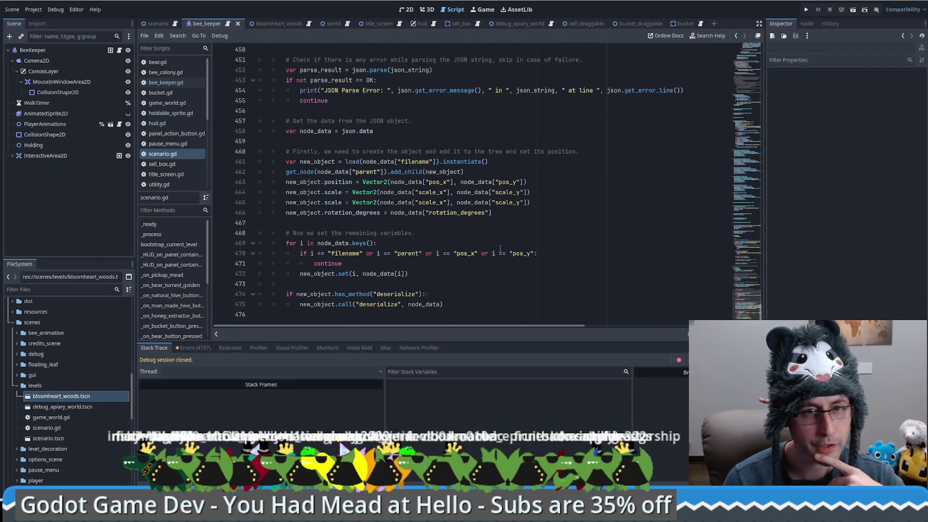
{"action": "scroll", "coordinate": [551, 222], "scroll_direction": "up", "scroll_amount": 3}
{"action": "scroll", "coordinate": [490, 212], "scroll_direction": "down", "scroll_amount": 3}
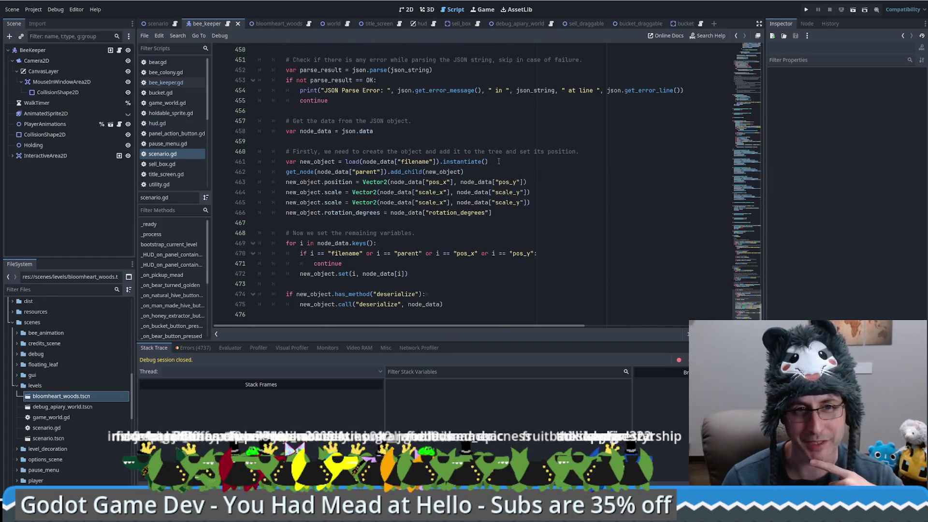
{"action": "mouse_move", "coordinate": [760, 181]}
{"action": "left_mouse_down"}
{"action": "mouse_move", "coordinate": [745, 54]}
{"action": "mouse_move", "coordinate": [743, 97]}
{"action": "left_mouse_up"}
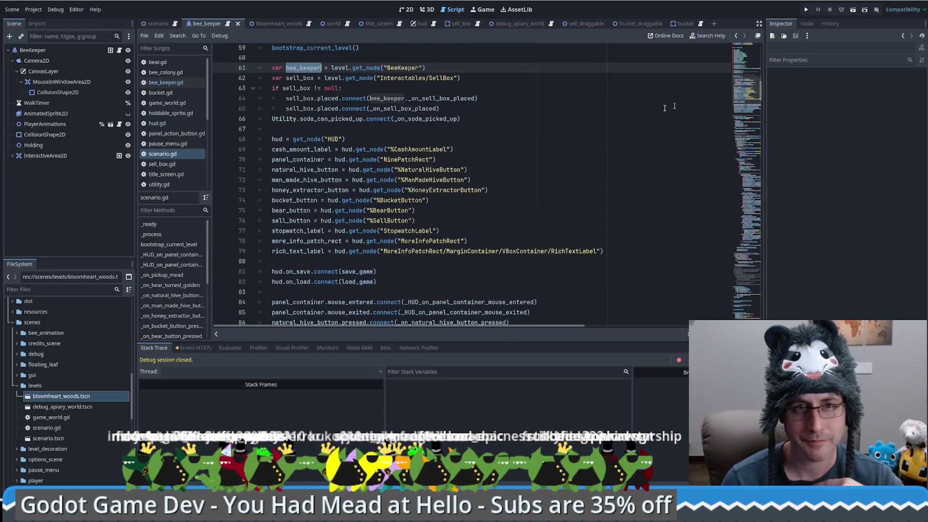
{"action": "left_click", "coordinate": [483, 118]}
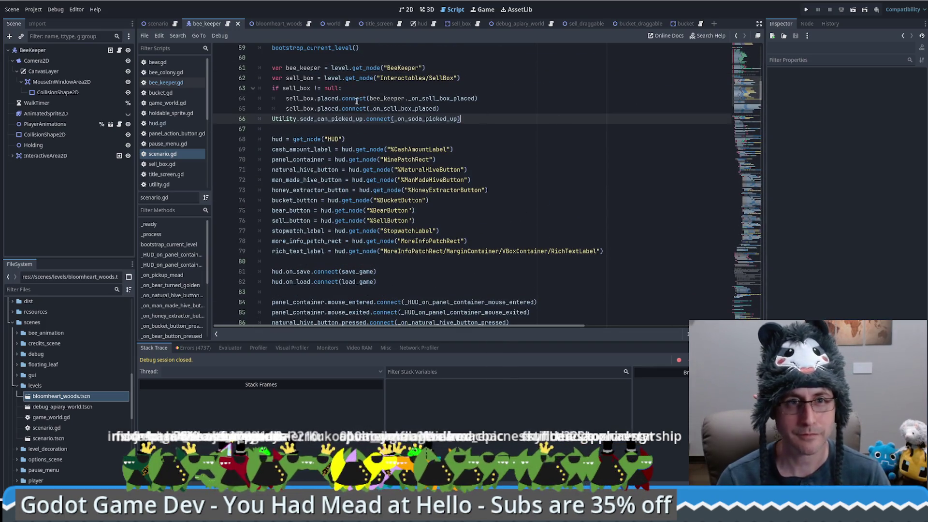
{"action": "left_click", "coordinate": [300, 68]}
{"action": "double_click", "coordinate": [306, 68]}
{"action": "key", "text": "ctrl+f"}
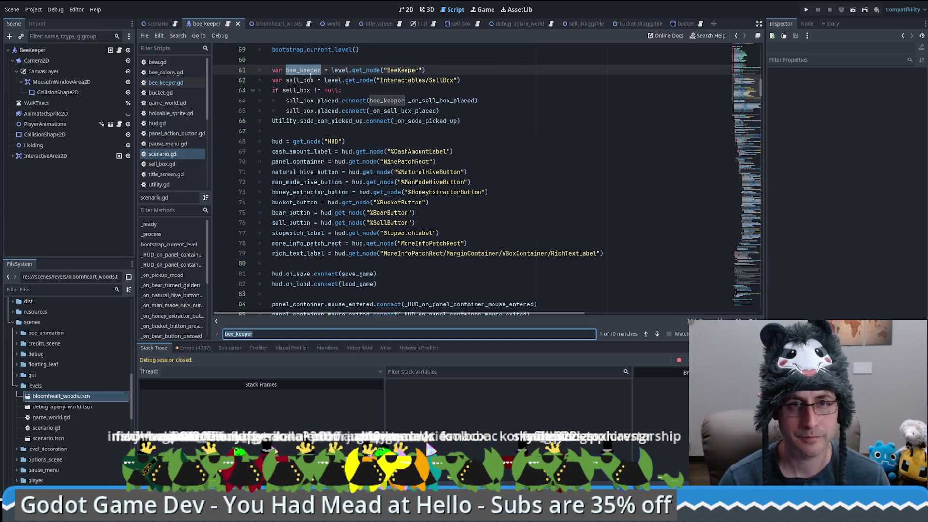
{"action": "key", "text": "Return"}
{"action": "key", "text": "Return"}
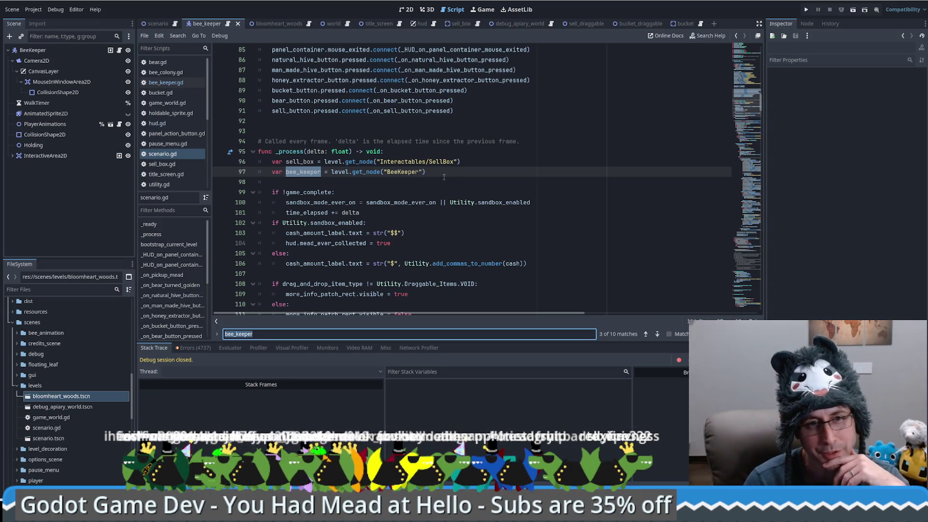
{"action": "key", "text": "Return"}
{"action": "key", "text": "Return"}
{"action": "key", "text": "Return"}
{"action": "key", "text": "Return"}
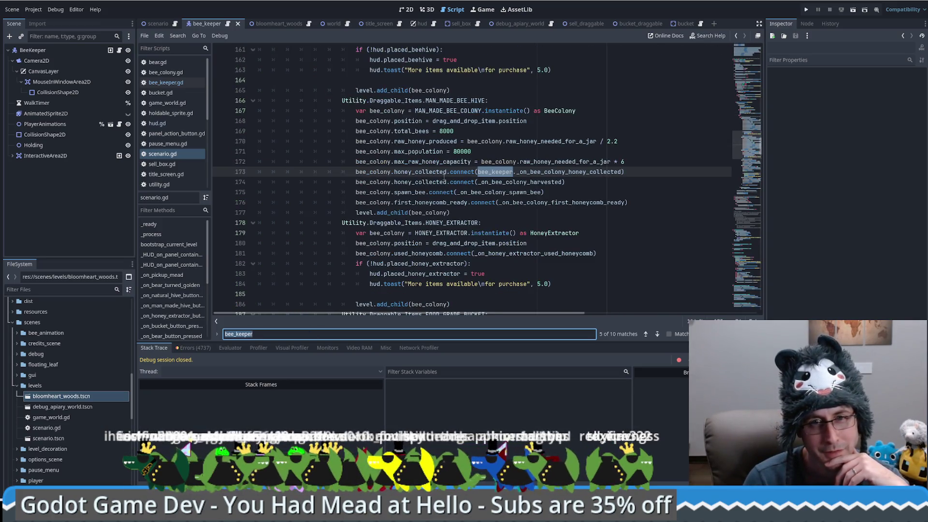
{"action": "key", "text": "Return"}
{"action": "key", "text": "Return"}
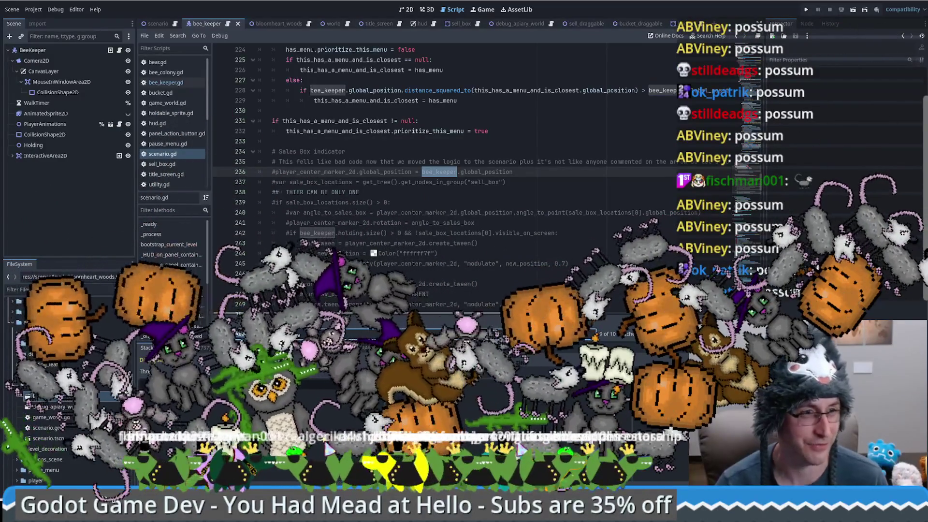
{"action": "left_click", "coordinate": [518, 191]}
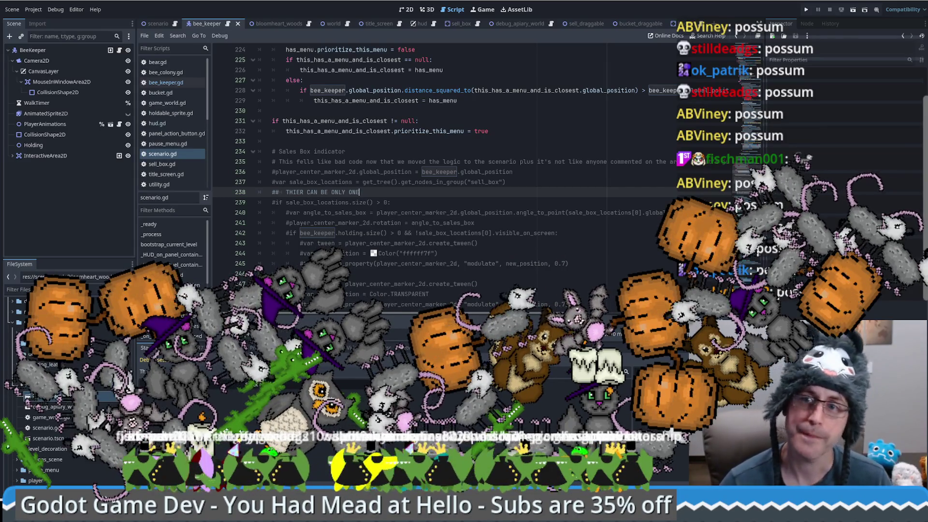
{"action": "scroll", "coordinate": [517, 191], "scroll_direction": "up", "scroll_amount": 4}
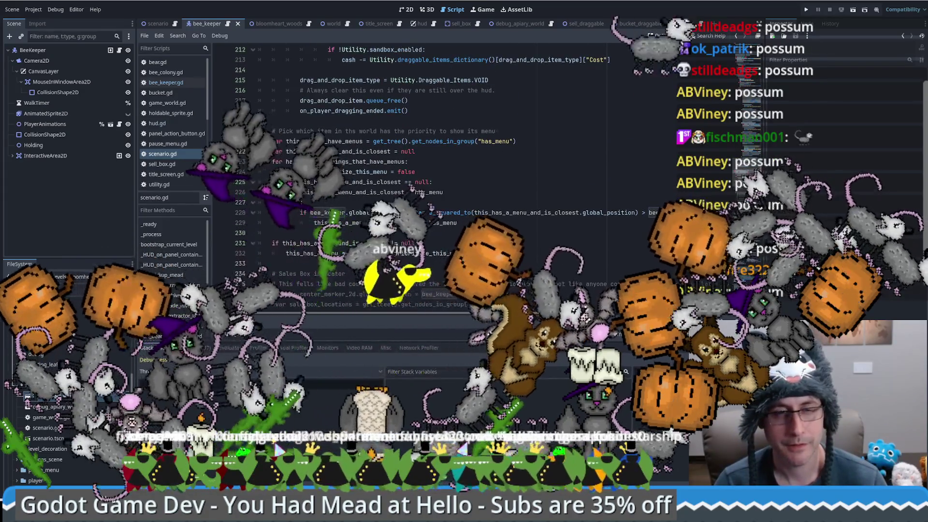
{"action": "scroll", "coordinate": [435, 179], "scroll_direction": "up", "scroll_amount": 20}
{"action": "scroll", "coordinate": [435, 179], "scroll_direction": "down", "scroll_amount": 1}
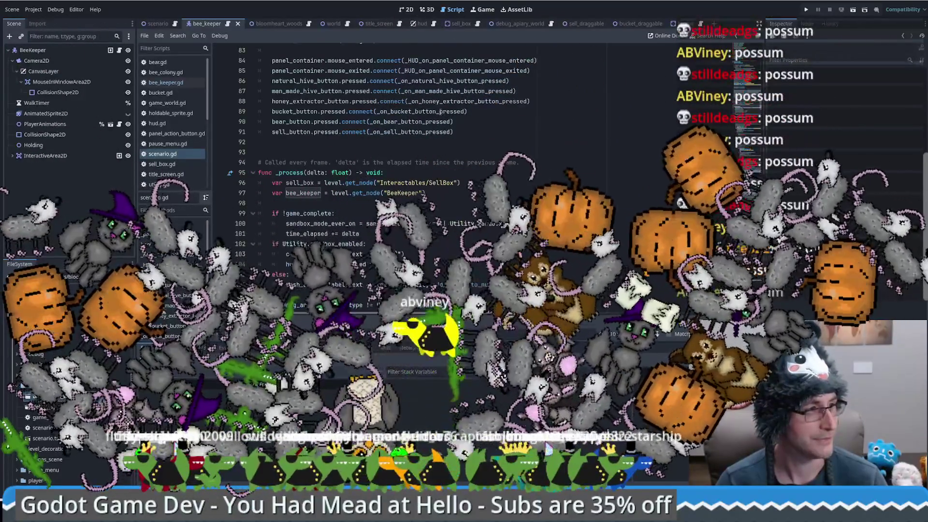
{"action": "mouse_move", "coordinate": [445, 113]}
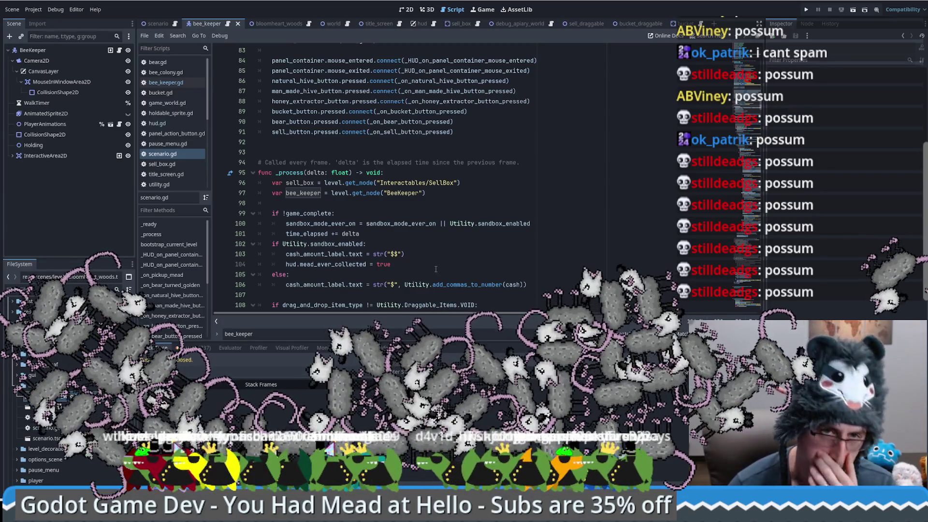
{"action": "left_click", "coordinate": [434, 268]}
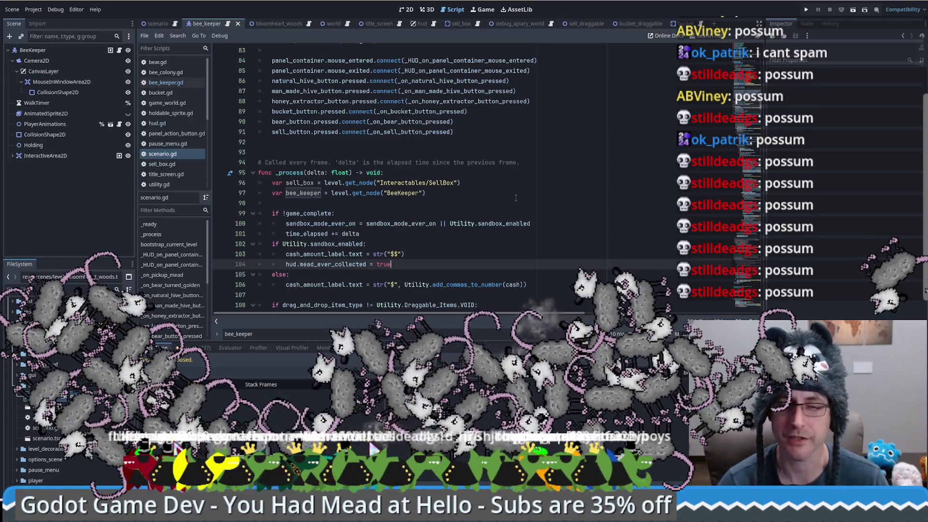
{"action": "left_click", "coordinate": [515, 195]}
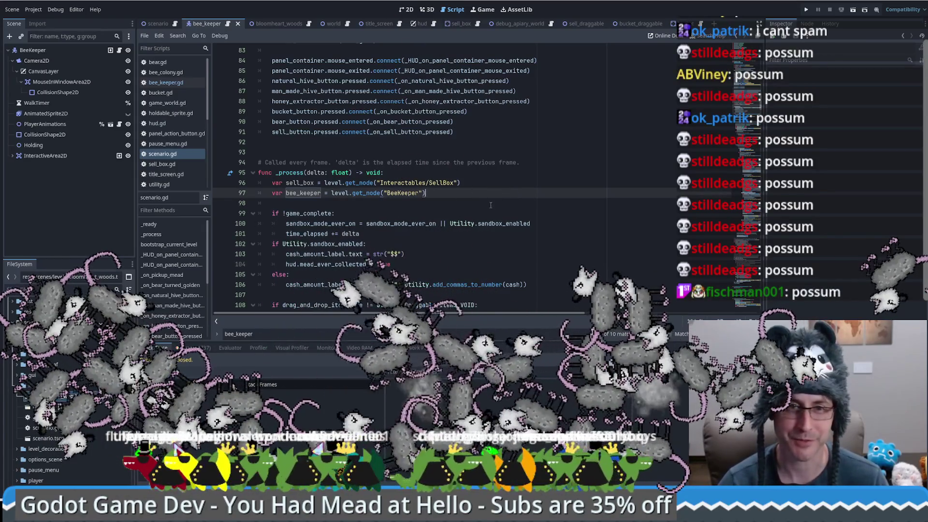
{"action": "scroll", "coordinate": [498, 189], "scroll_direction": "up", "scroll_amount": 6}
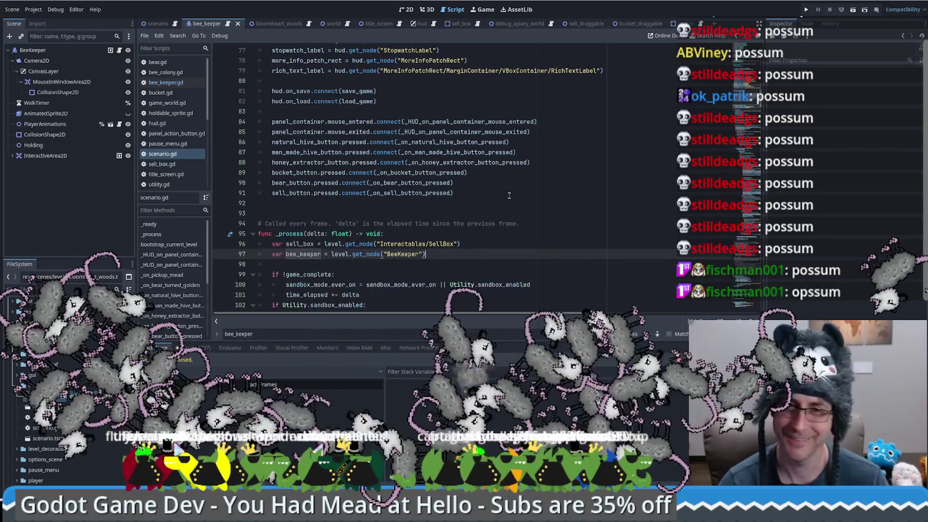
{"action": "scroll", "coordinate": [509, 197], "scroll_direction": "down", "scroll_amount": 4}
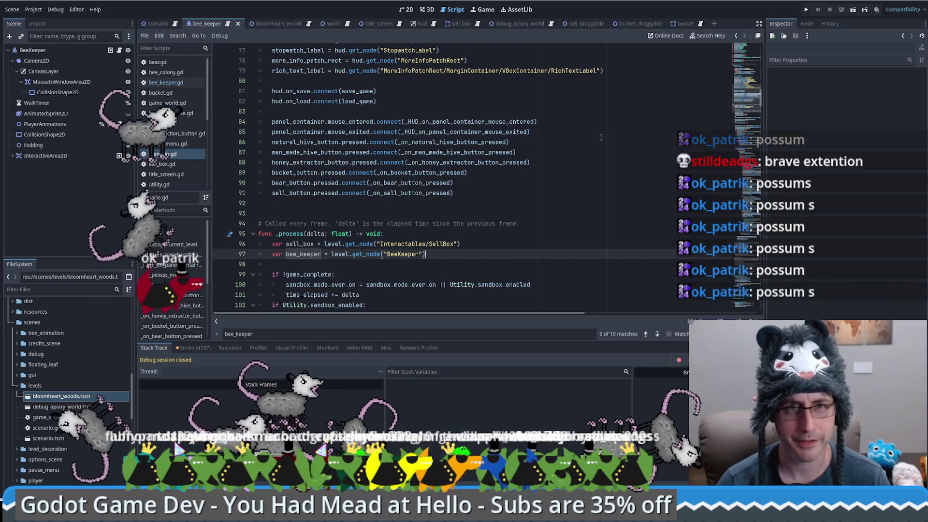
Add the BeeKeeper root node to a new global group 'bee_keeper', save, and return to scenario.gd
{"action": "left_click", "coordinate": [406, 9]}
{"action": "left_click", "coordinate": [831, 25]}
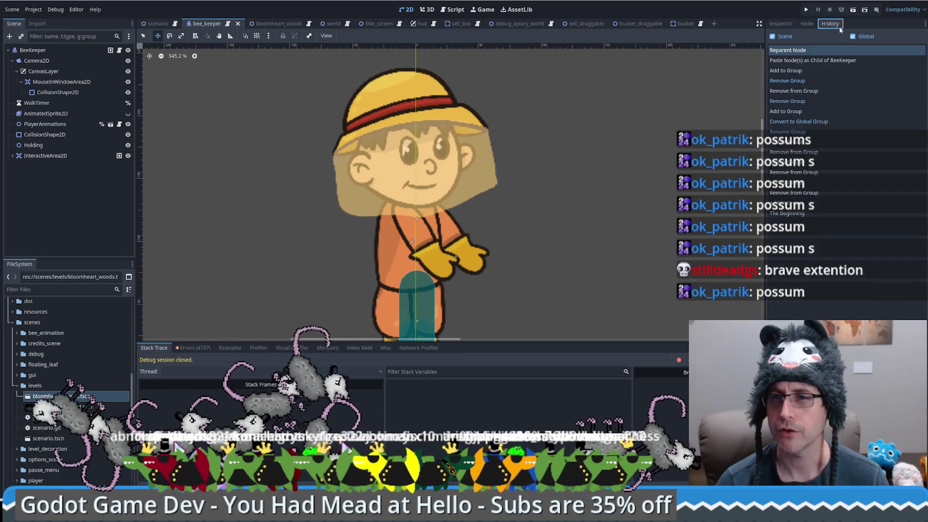
{"action": "left_click", "coordinate": [779, 24]}
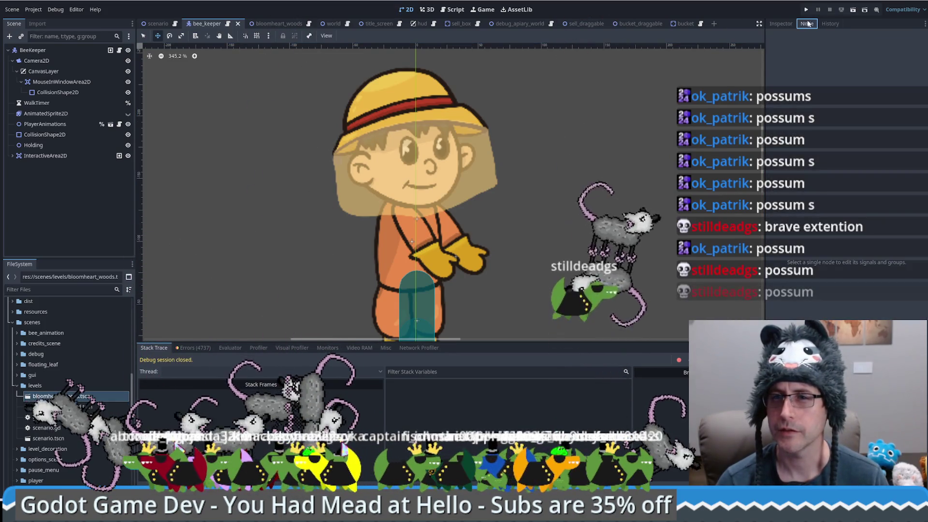
{"action": "left_click", "coordinate": [33, 50]}
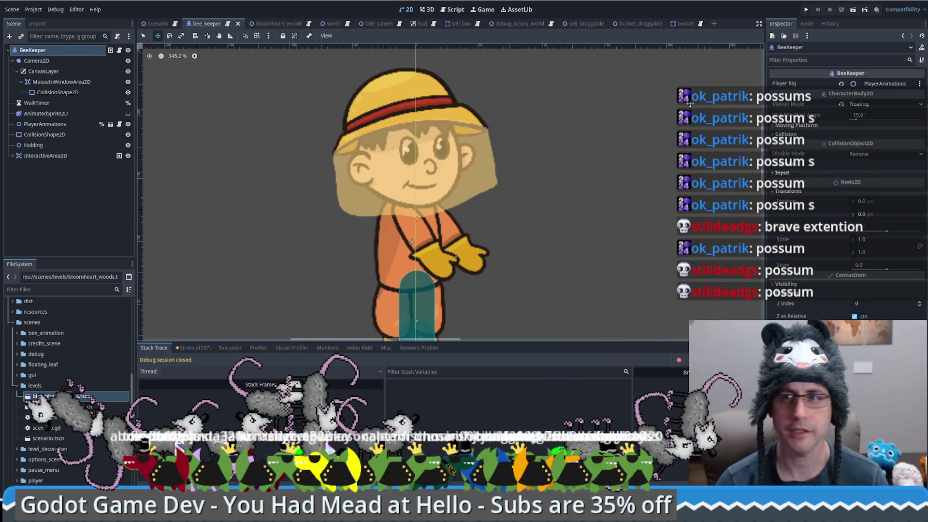
{"action": "left_click", "coordinate": [806, 24]}
{"action": "left_click", "coordinate": [772, 50]}
{"action": "type", "text": "bee"}
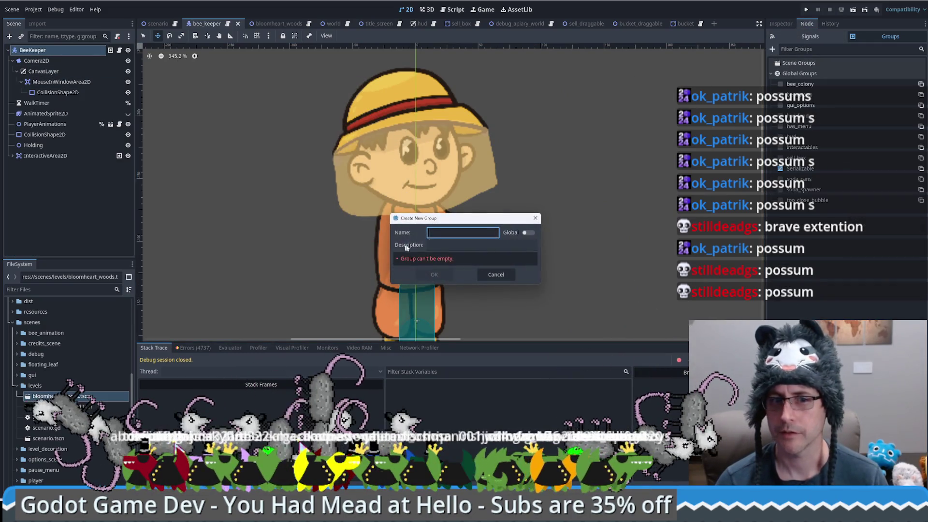
{"action": "type", "text": "_keeper"}
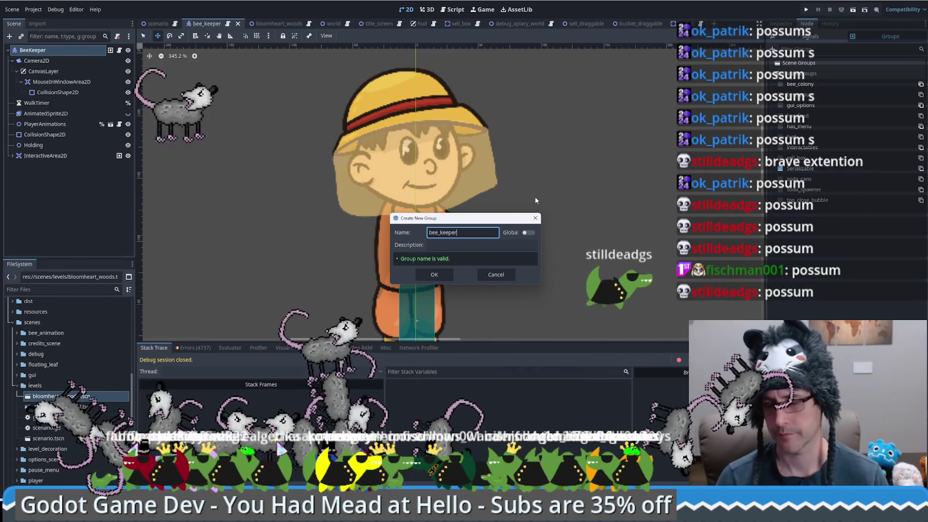
{"action": "left_click", "coordinate": [528, 232]}
{"action": "left_click", "coordinate": [434, 274]}
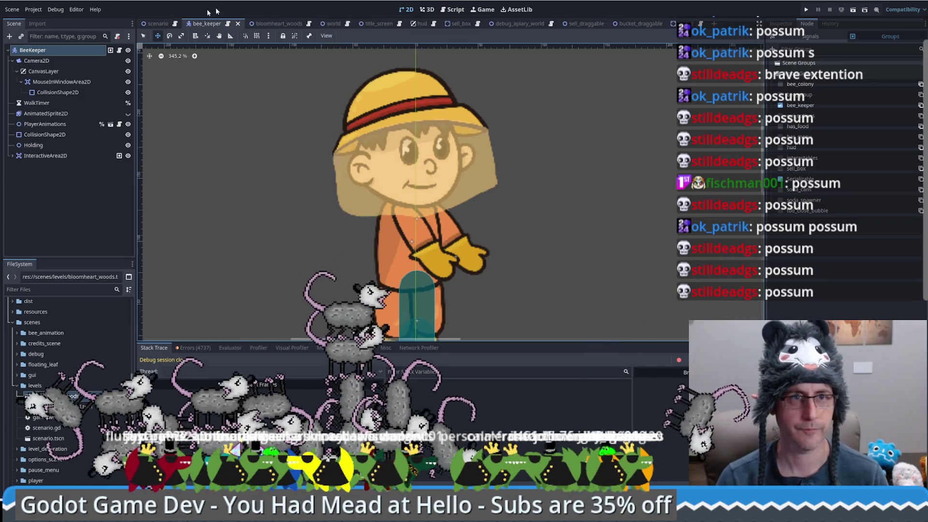
{"action": "key", "text": "ctrl+s"}
{"action": "left_click", "coordinate": [453, 10]}
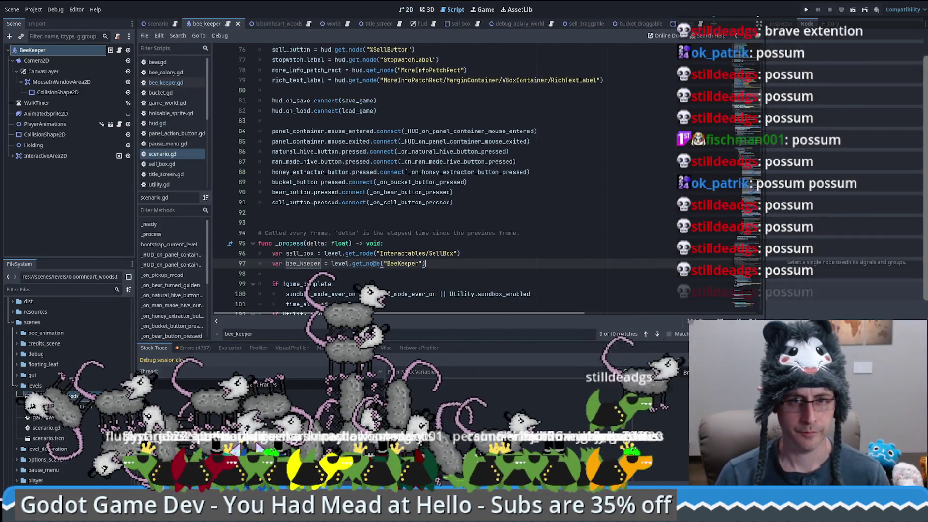
Change line 97's get_node call to get_nodes_in_group("BeeKeeper")
{"action": "type", "text": "_by"}
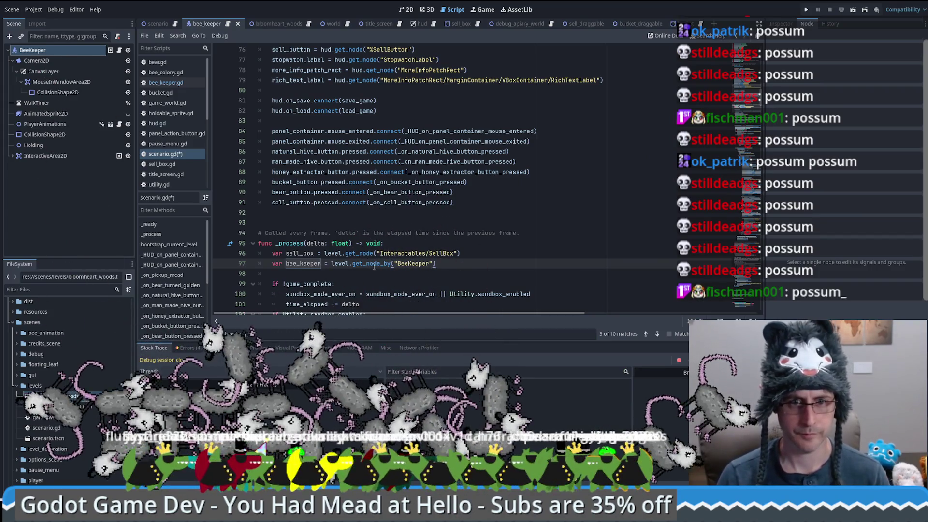
{"action": "left_click_drag", "start_coordinate": [391, 263], "coordinate": [366, 264]}
{"action": "key", "text": "BackSpace"}
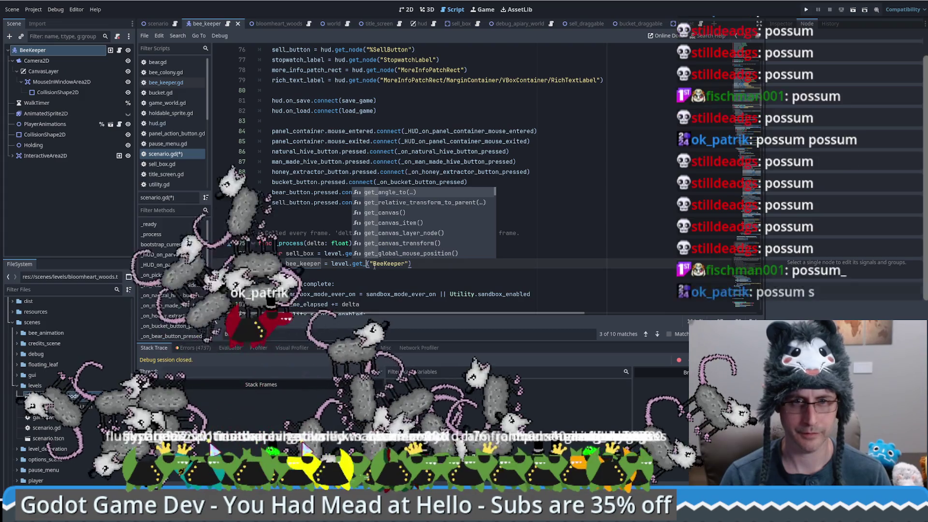
{"action": "key", "text": "ctrl+f"}
{"action": "type", "text": "group"}
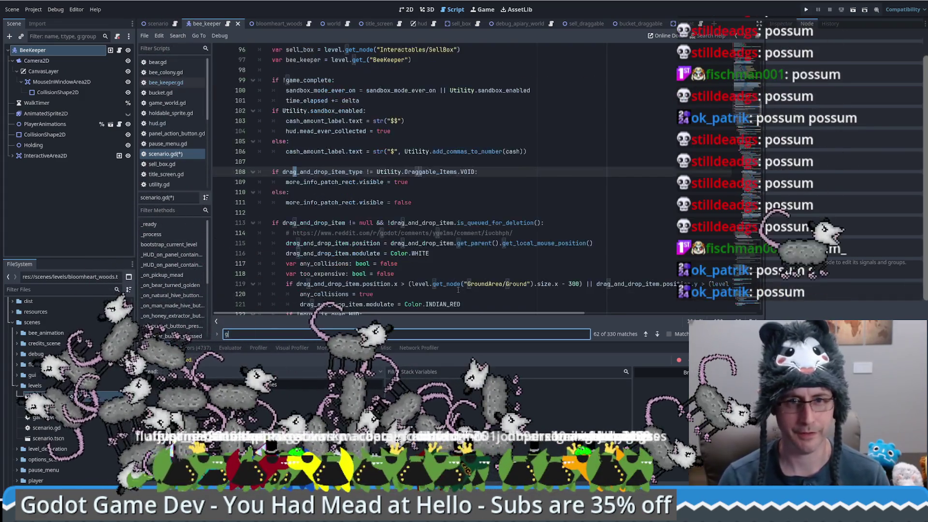
{"action": "left_click", "coordinate": [431, 243]}
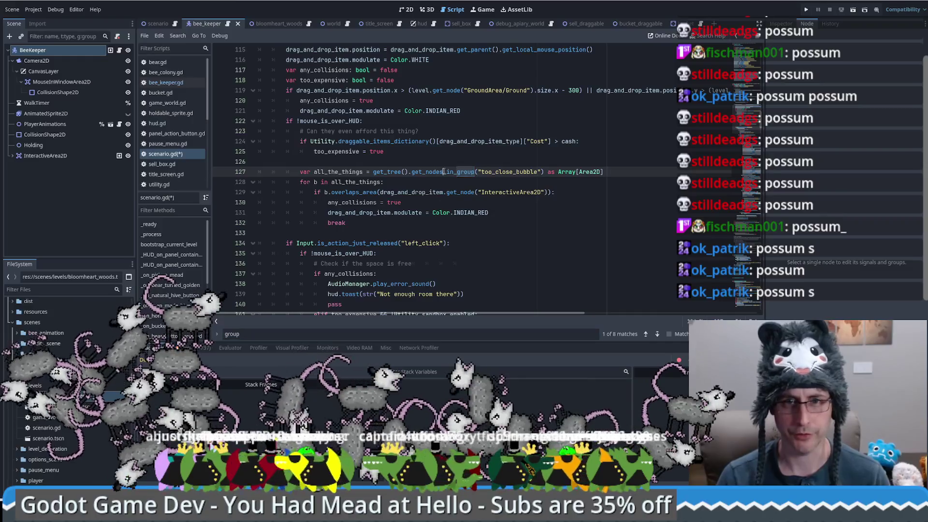
{"action": "scroll", "coordinate": [420, 242], "scroll_direction": "up", "scroll_amount": 6}
{"action": "scroll", "coordinate": [412, 193], "scroll_direction": "down", "scroll_amount": 15}
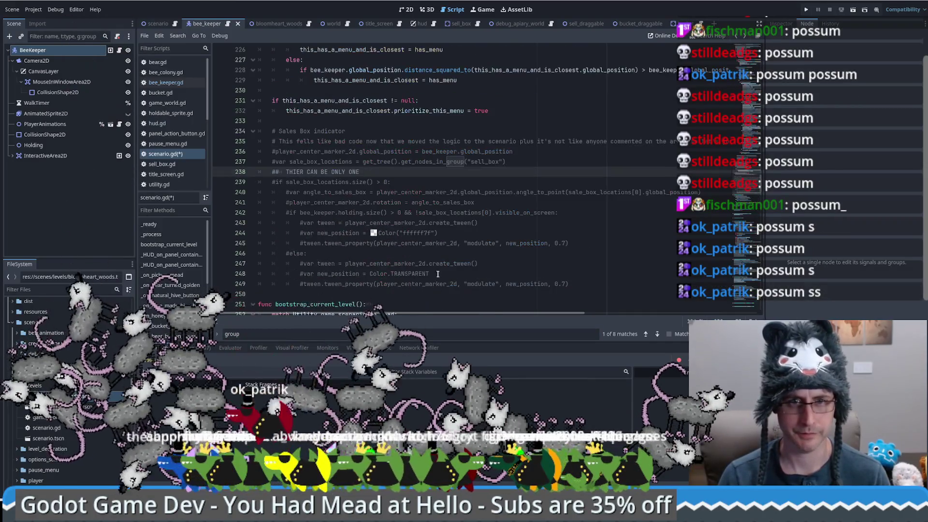
{"action": "scroll", "coordinate": [754, 106], "scroll_direction": "up", "scroll_amount": 18}
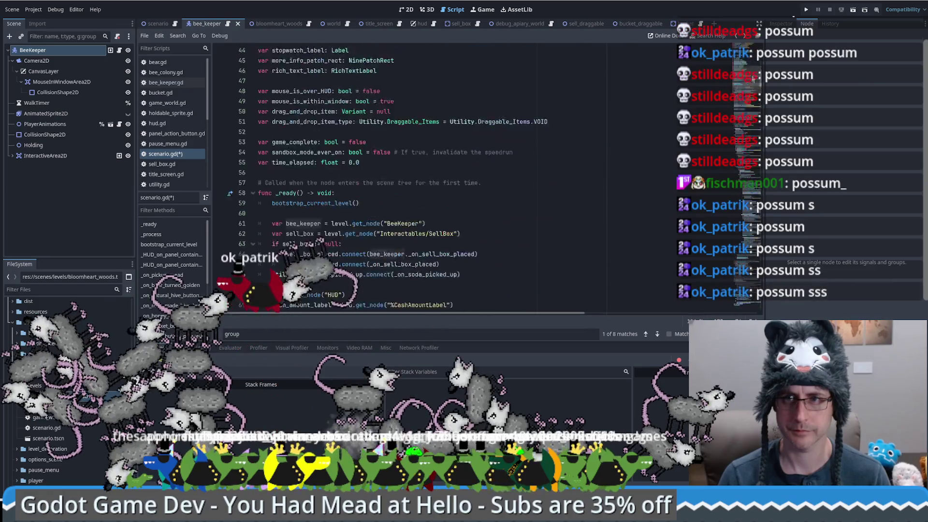
{"action": "type", "text": "nodes_in_group(\"BeeKeeper"}
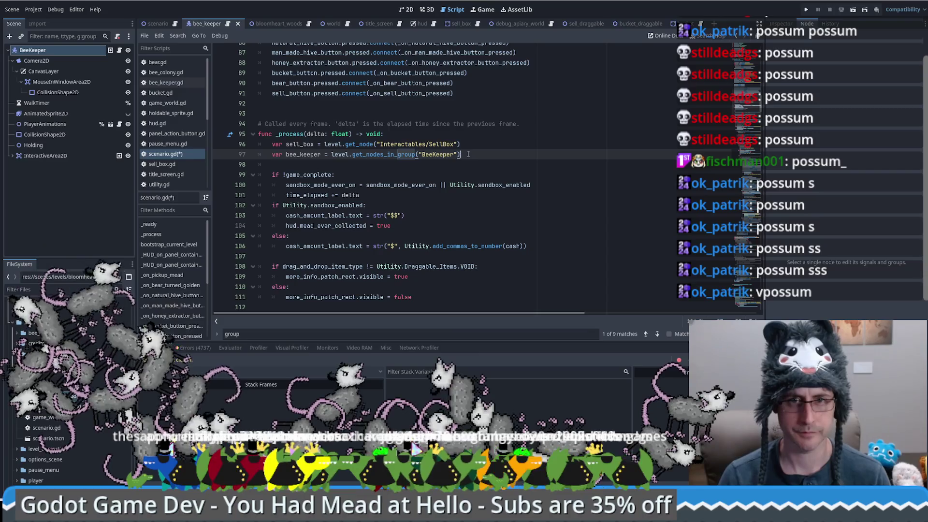
Rename the variable to bee_keepers and add var bee_keeper = bee_keepers[0] below it
{"action": "left_click", "coordinate": [321, 154]}
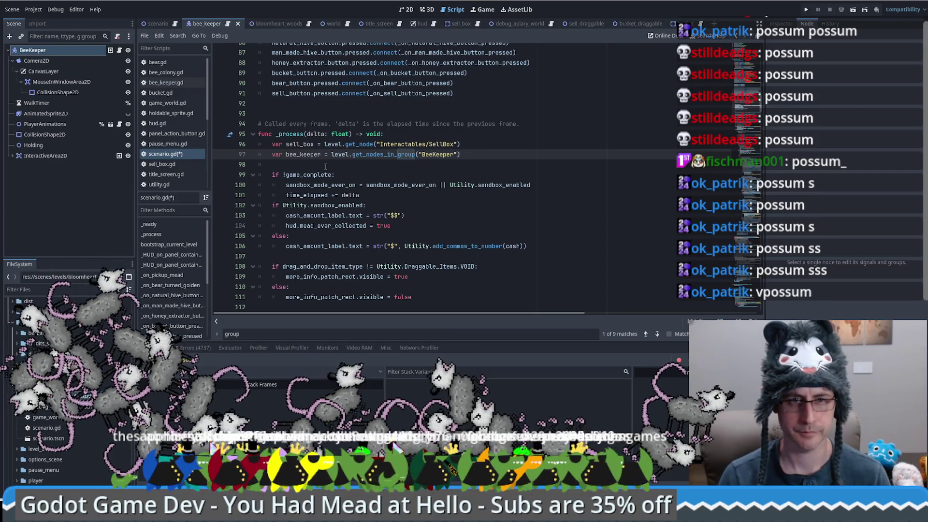
{"action": "type", "text": "s"}
{"action": "key", "text": "Return"}
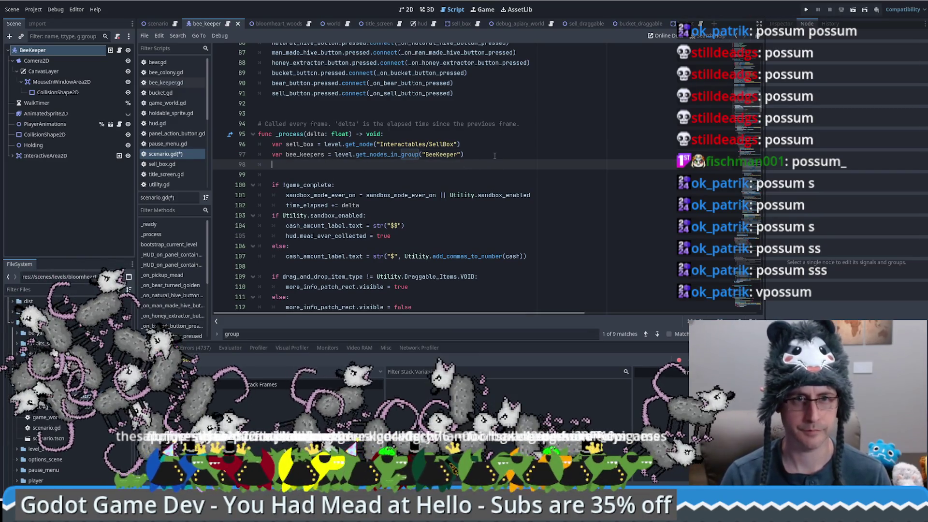
{"action": "type", "text": "var be"}
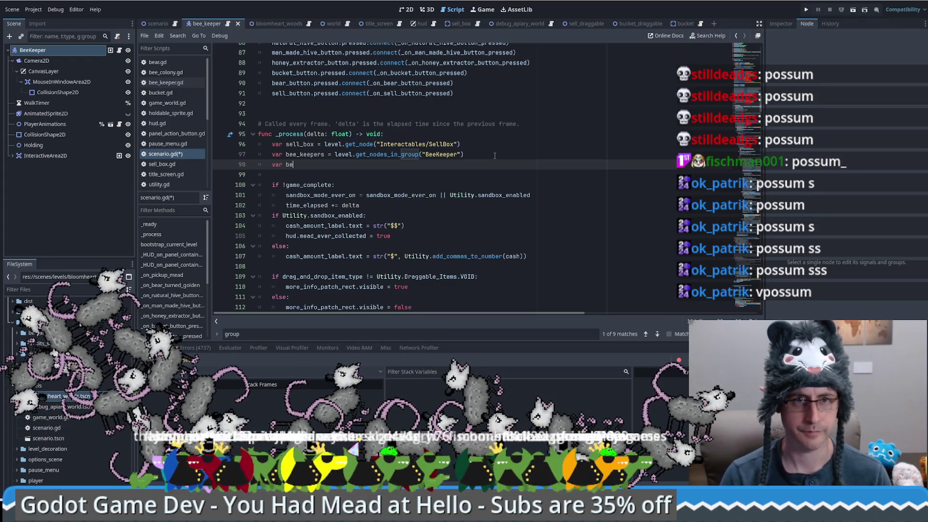
{"action": "type", "text": "e_keeper"}
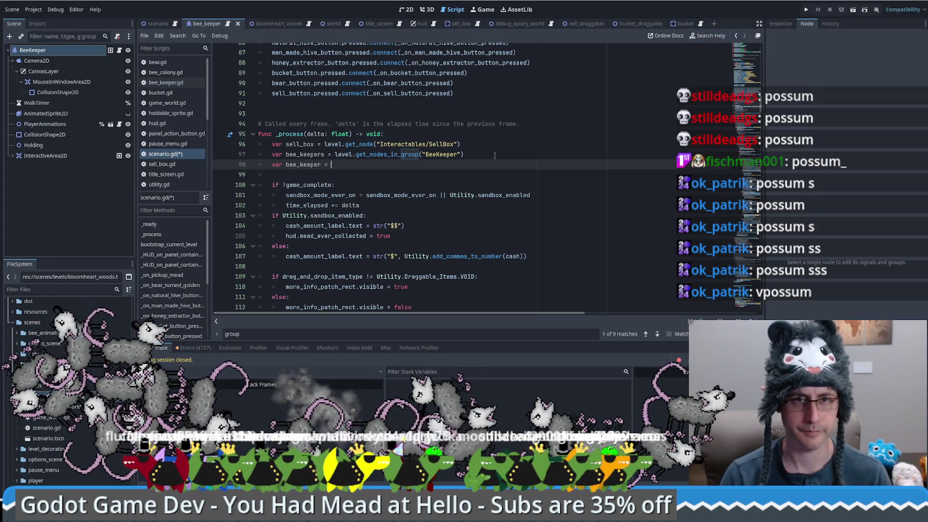
{"action": "type", "text": " = bee"}
{"action": "key", "text": "Down"}
{"action": "key", "text": "Down"}
{"action": "key", "text": "Return"}
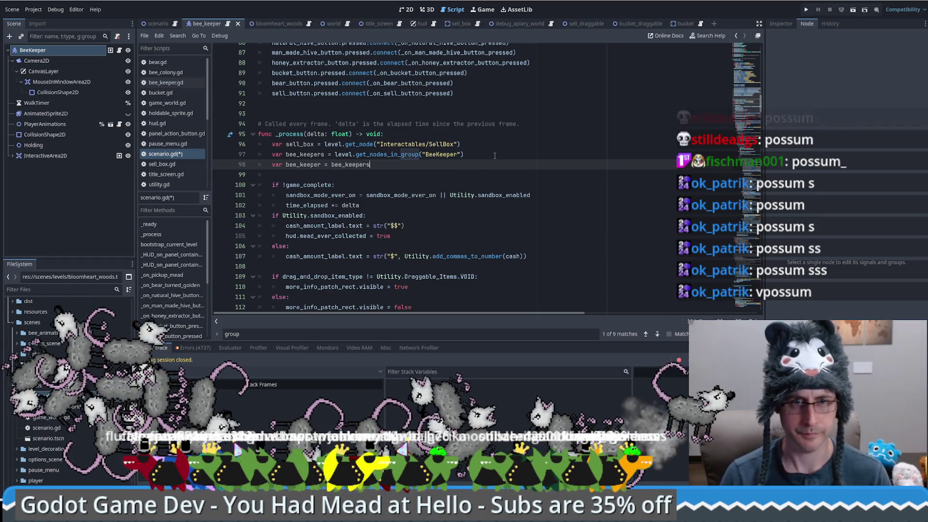
Insert a line above the bee_keeper assignment and start typing bee_keepers.size()
{"action": "key", "text": "Home"}
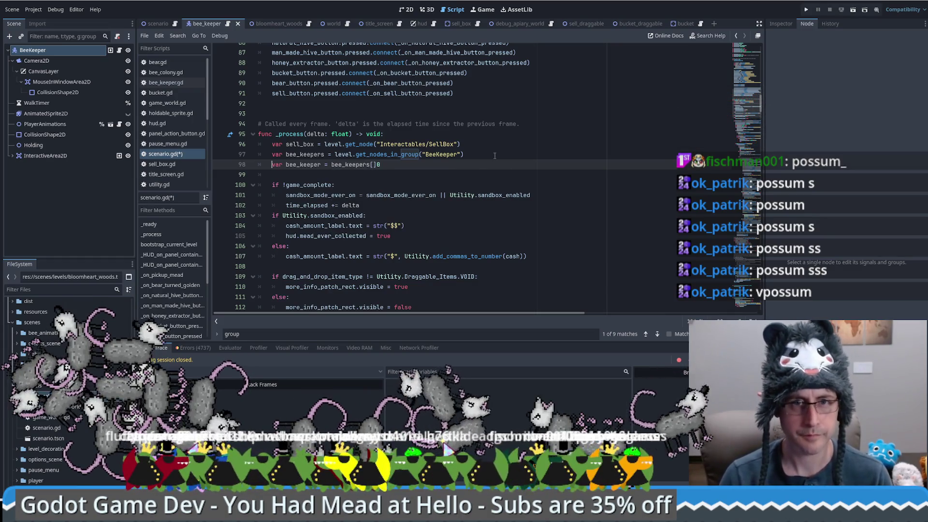
{"action": "key", "text": "BackSpace"}
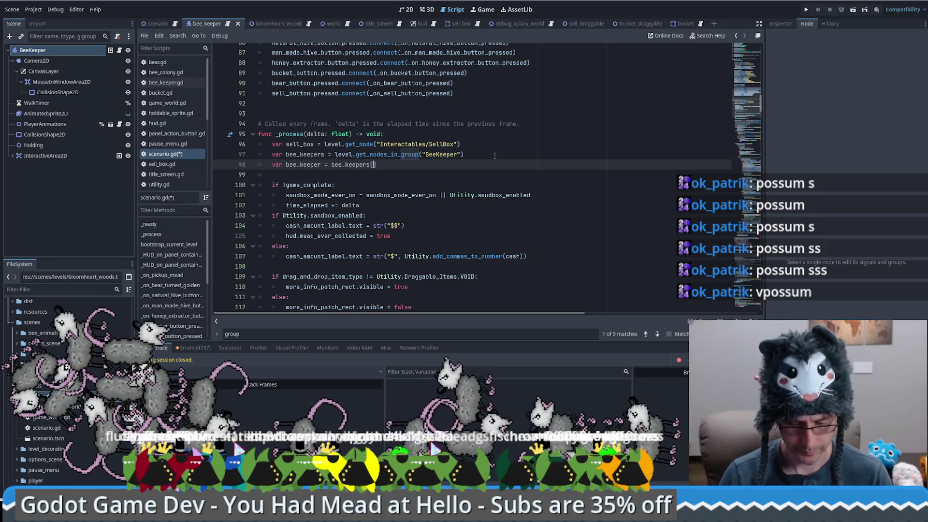
{"action": "key", "text": "Up"}
{"action": "key", "text": "End"}
{"action": "key", "text": "Return"}
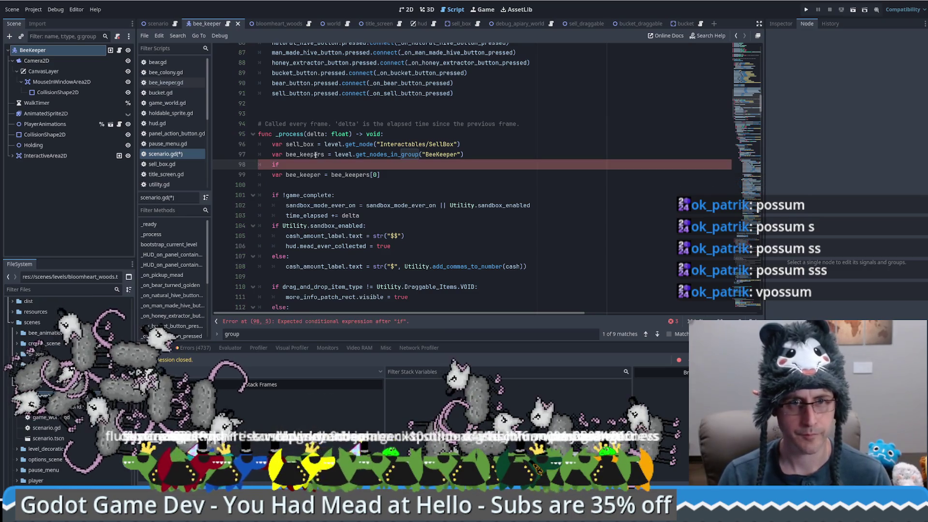
{"action": "type", "text": "bee_keepers.size()"}
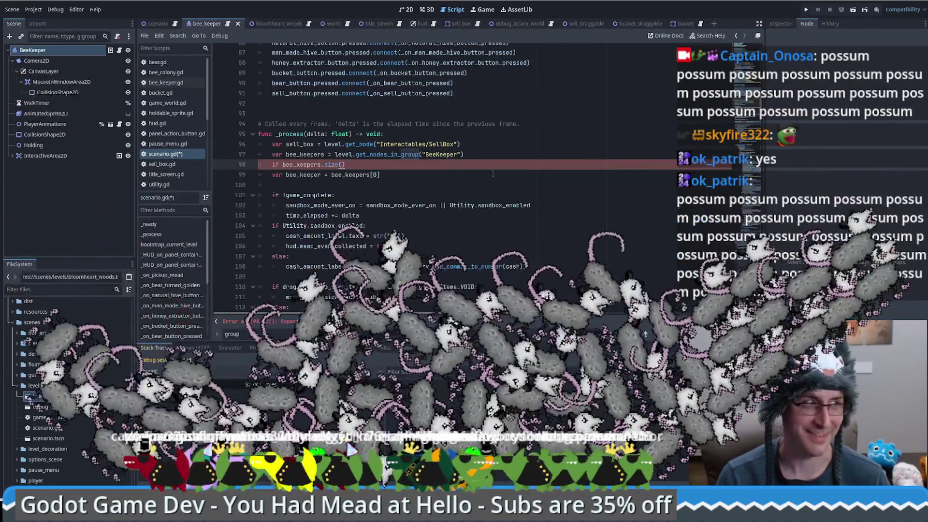
Put the caret at the end of the var bee_keeper = bee_keepers[0] line
{"action": "left_click", "coordinate": [430, 175]}
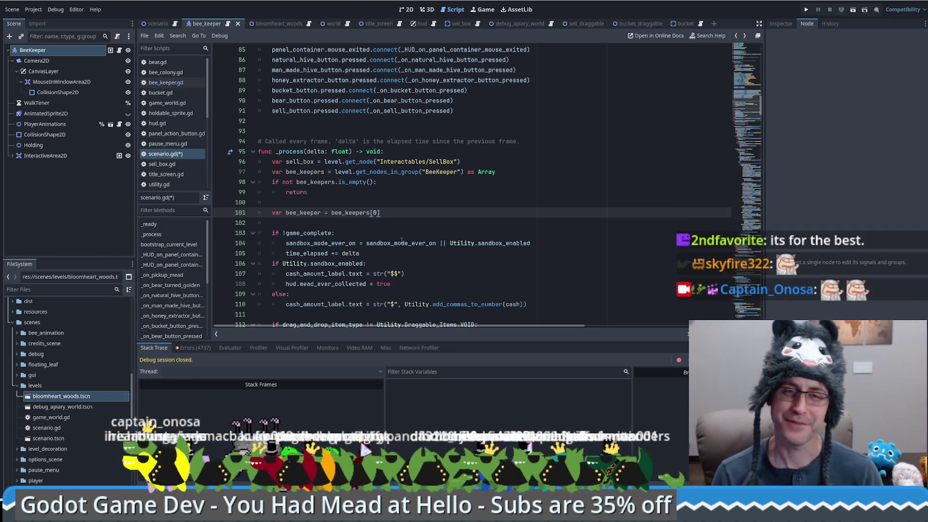
Put the caret on the empty line below the bee_keeper assignment
{"action": "left_click", "coordinate": [420, 220]}
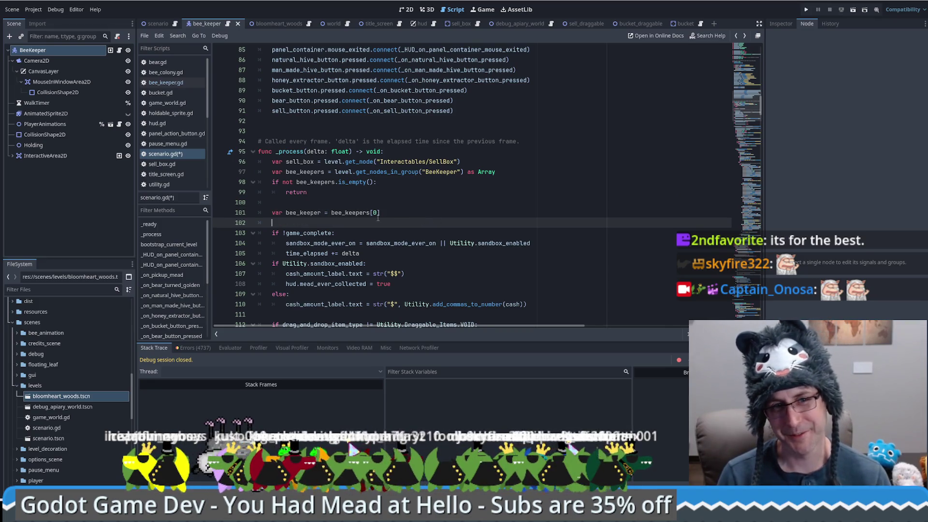
Save scenario.gd and select the get_nodes_in_group("BeeKeeper") lookup lines in _process
{"action": "left_click_drag", "start_coordinate": [410, 222], "coordinate": [246, 176]}
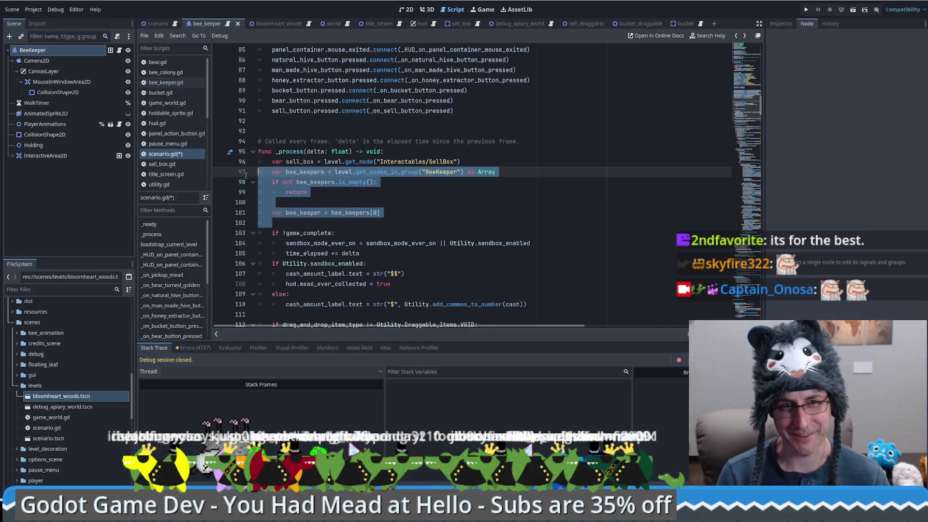
{"action": "left_click", "coordinate": [434, 201]}
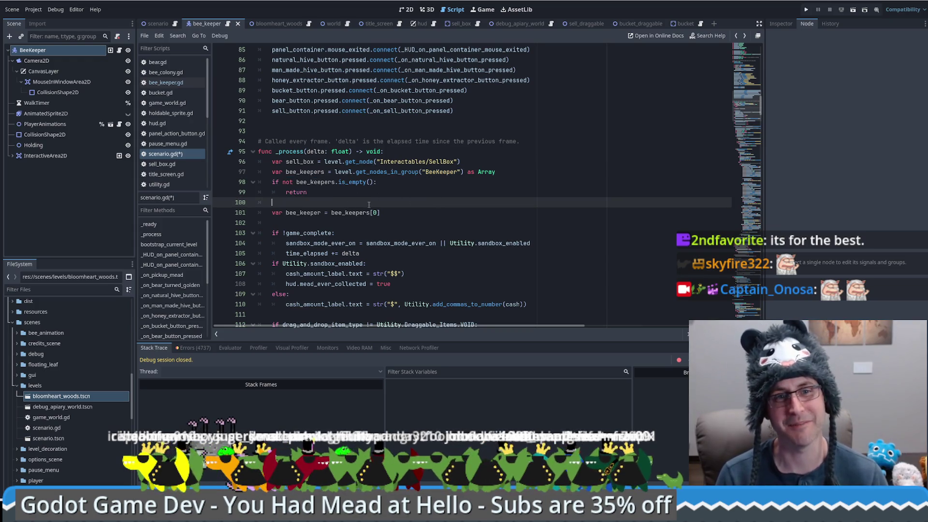
{"action": "key", "text": "ctrl+s"}
{"action": "left_click_drag", "start_coordinate": [354, 172], "coordinate": [466, 173]}
{"action": "key", "text": "Down"}
{"action": "key", "text": "Down"}
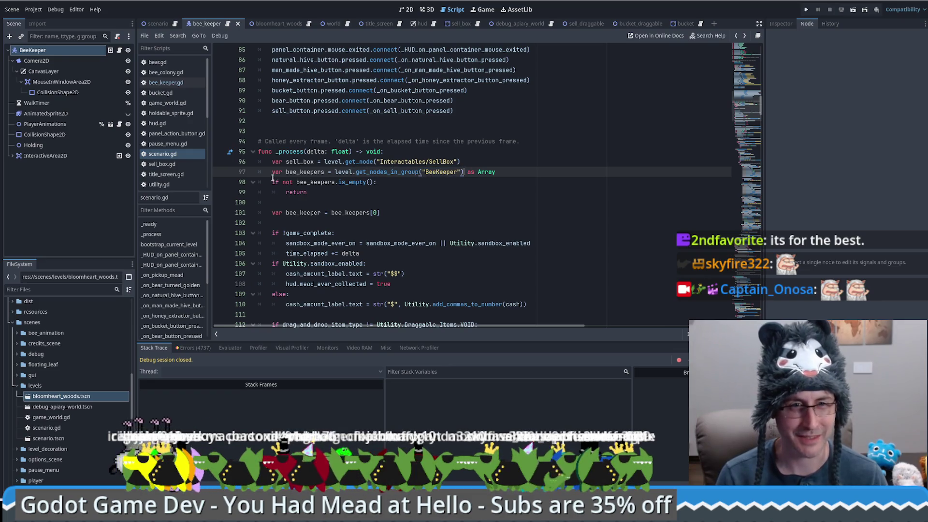
{"action": "mouse_move", "coordinate": [274, 173]}
{"action": "left_mouse_down"}
{"action": "mouse_move", "coordinate": [387, 202]}
{"action": "mouse_move", "coordinate": [398, 215]}
{"action": "left_mouse_up"}
{"action": "left_click", "coordinate": [397, 215]}
Paste the group lookup block over line 61's get_node in _ready and close the gap
{"action": "double_click", "coordinate": [442, 172]}
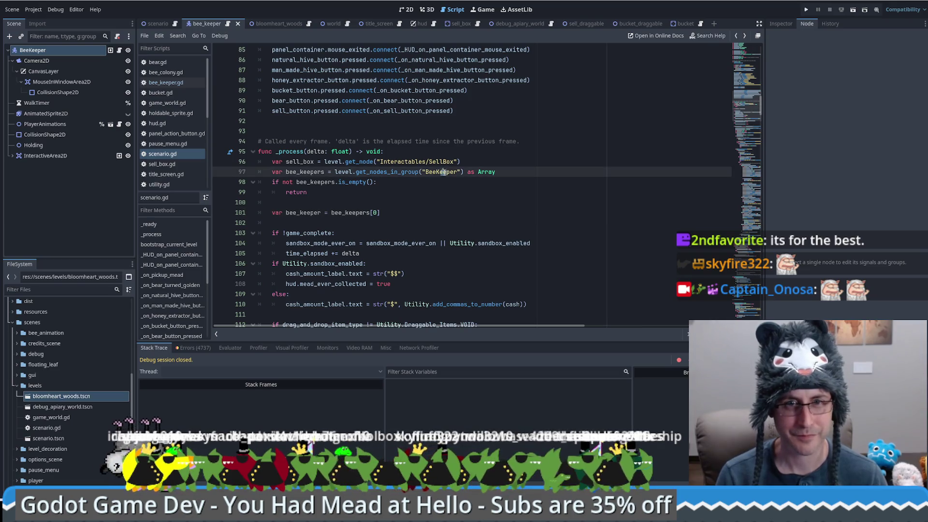
{"action": "key", "text": "ctrl+f"}
{"action": "key", "text": "Return"}
{"action": "key", "text": "Return"}
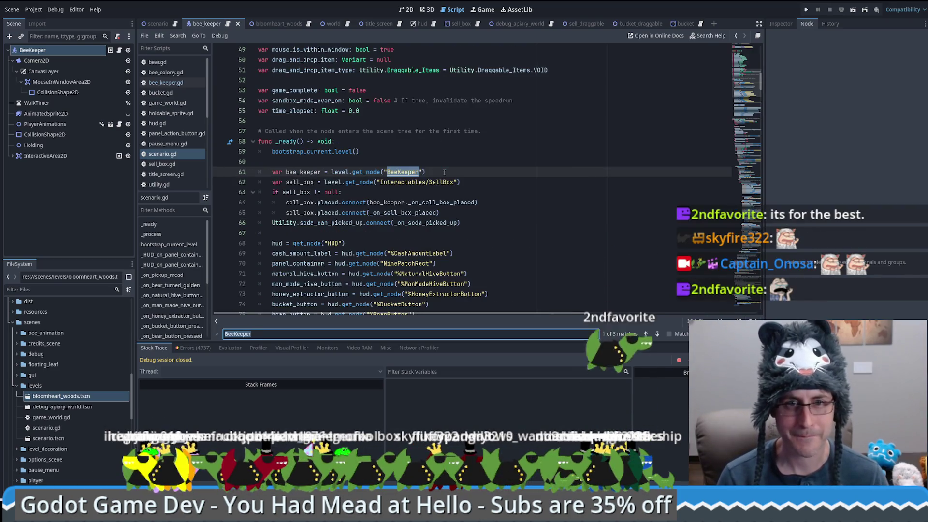
{"action": "left_click", "coordinate": [445, 173]}
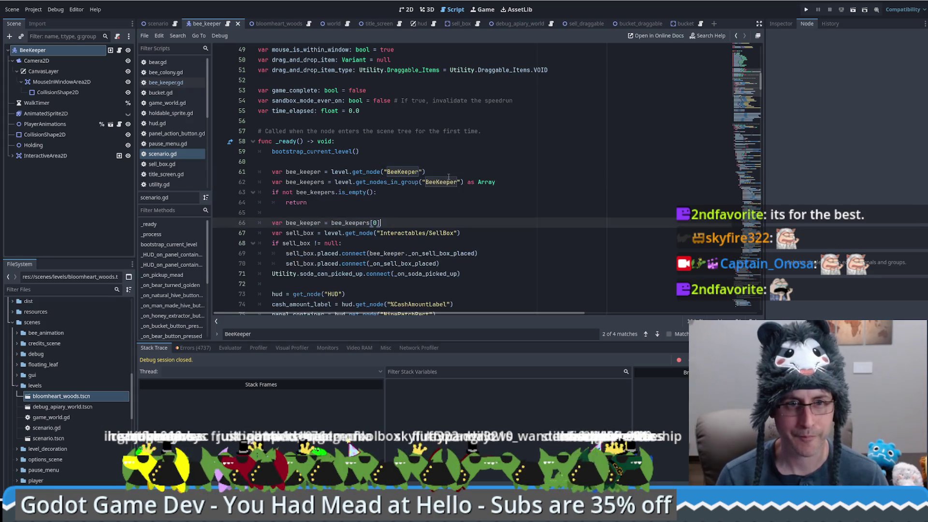
{"action": "key", "text": "ctrl+v"}
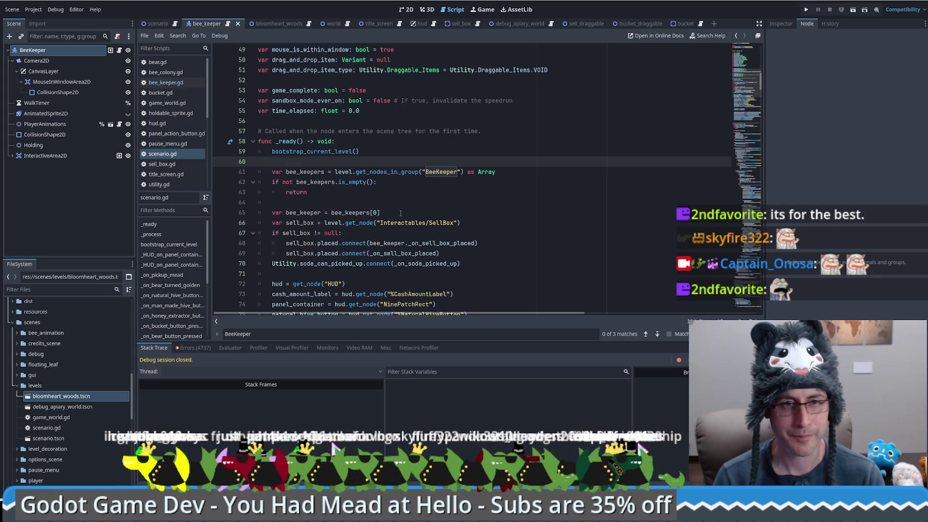
{"action": "left_click", "coordinate": [390, 192]}
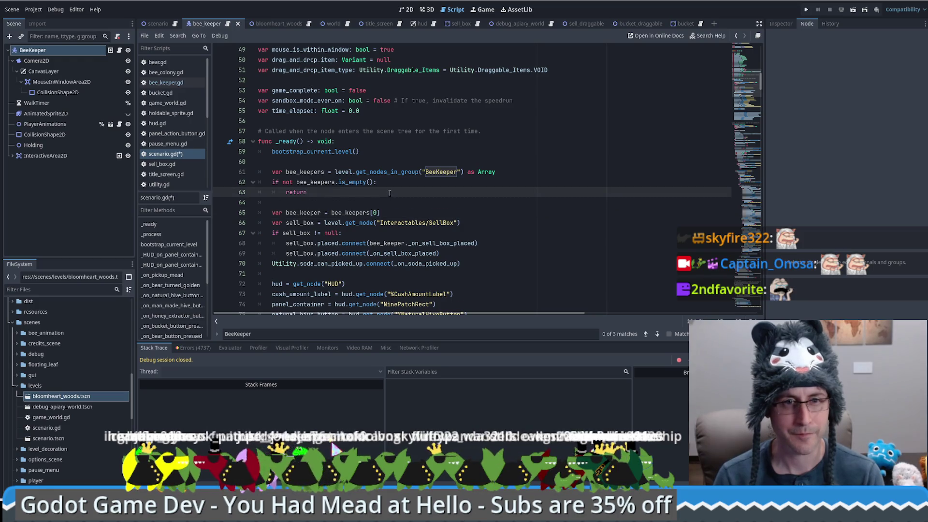
{"action": "key", "text": "Down"}
{"action": "key", "text": "alt+Down"}
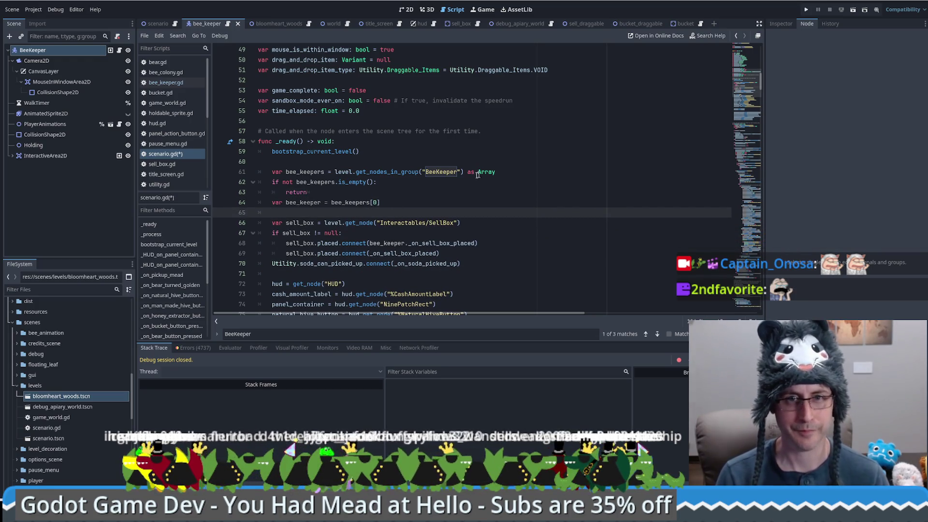
Delete the blank line after return in the _process lookup, then run the project
{"action": "double_click", "coordinate": [441, 171]}
{"action": "key", "text": "ctrl+f"}
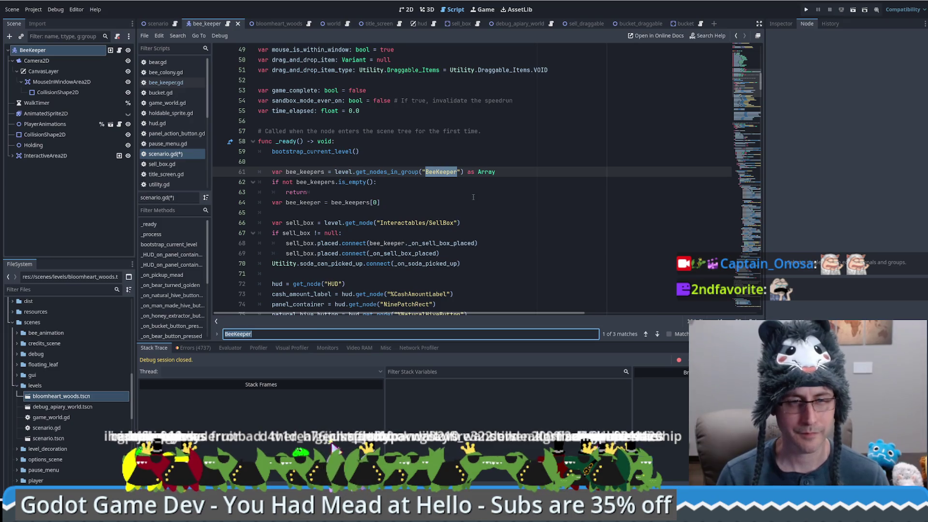
{"action": "key", "text": "Return"}
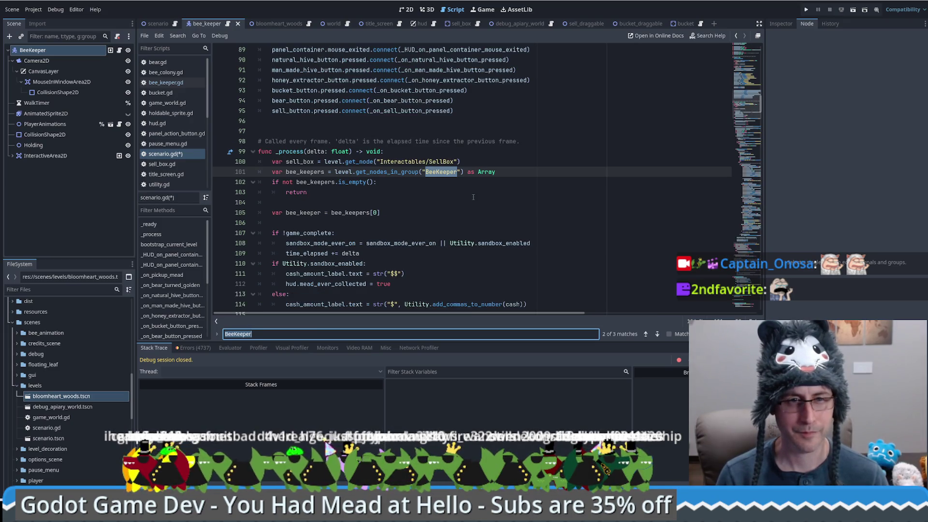
{"action": "left_click", "coordinate": [473, 195]}
{"action": "key", "text": "Delete"}
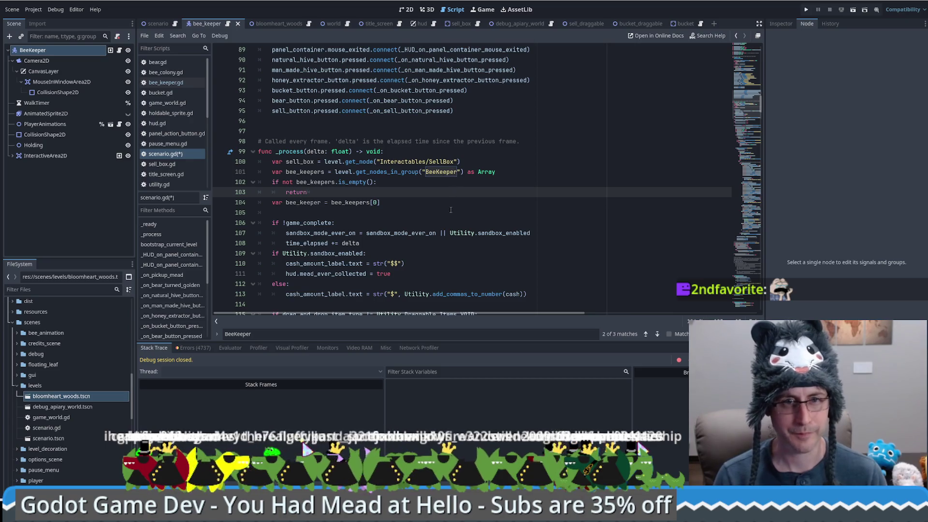
{"action": "left_click", "coordinate": [582, 333]}
{"action": "key", "text": "Return"}
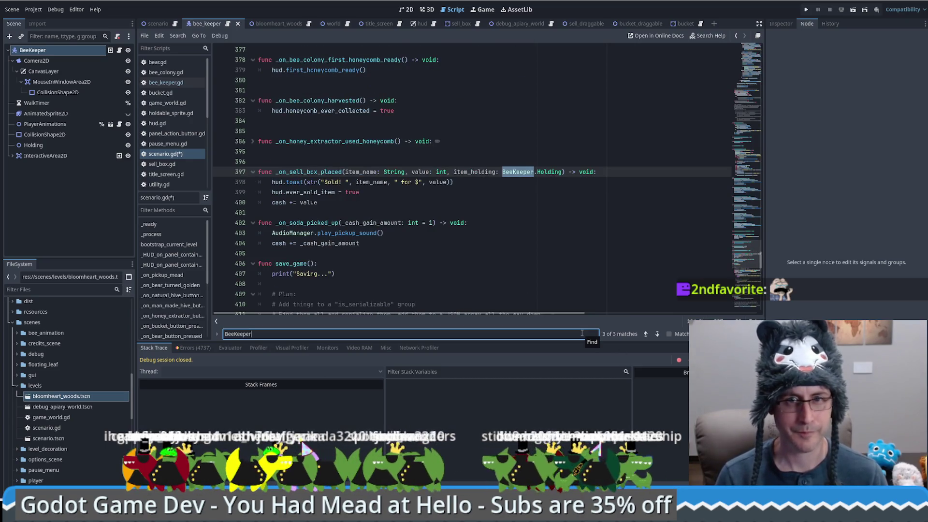
{"action": "key", "text": "Return"}
{"action": "left_click", "coordinate": [624, 233]}
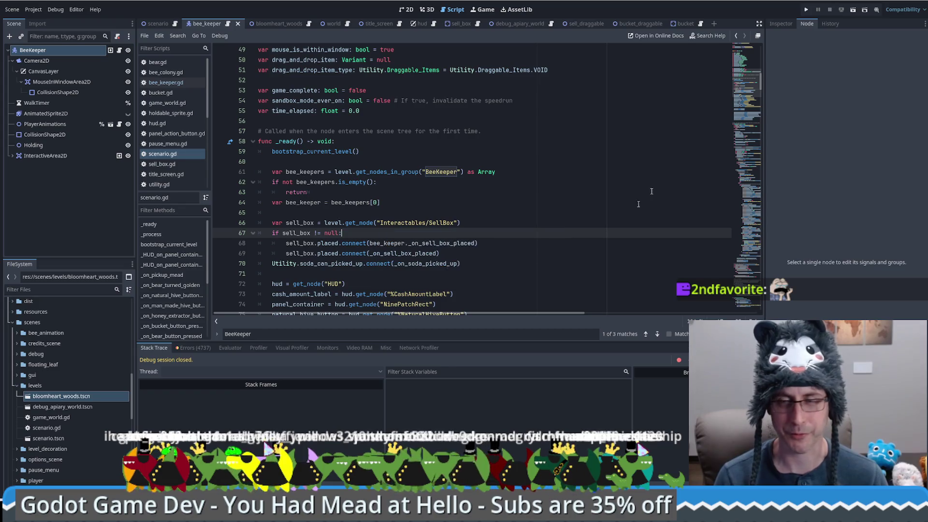
{"action": "key", "text": "F5"}
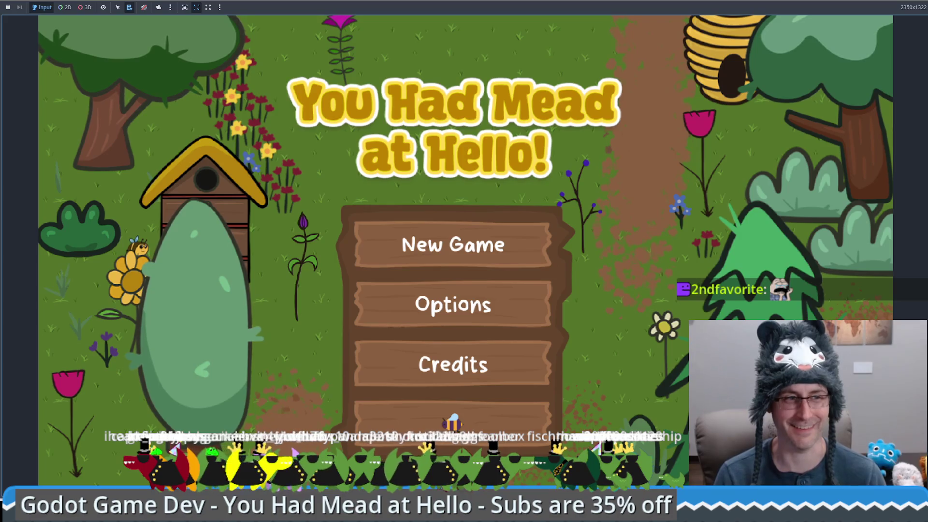
Start a New Game, stop the run that crashes at line 61, and delete 'level' there
{"action": "left_click", "coordinate": [431, 246]}
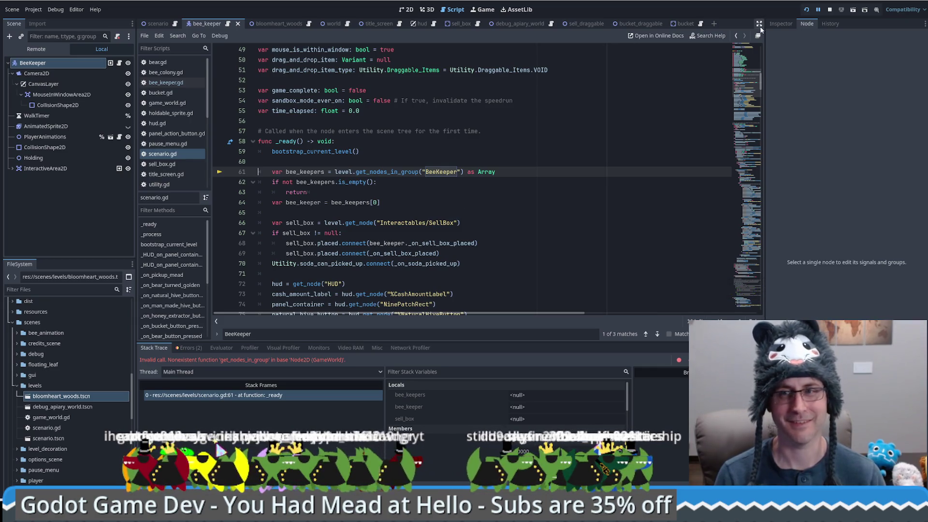
{"action": "key", "text": "F8"}
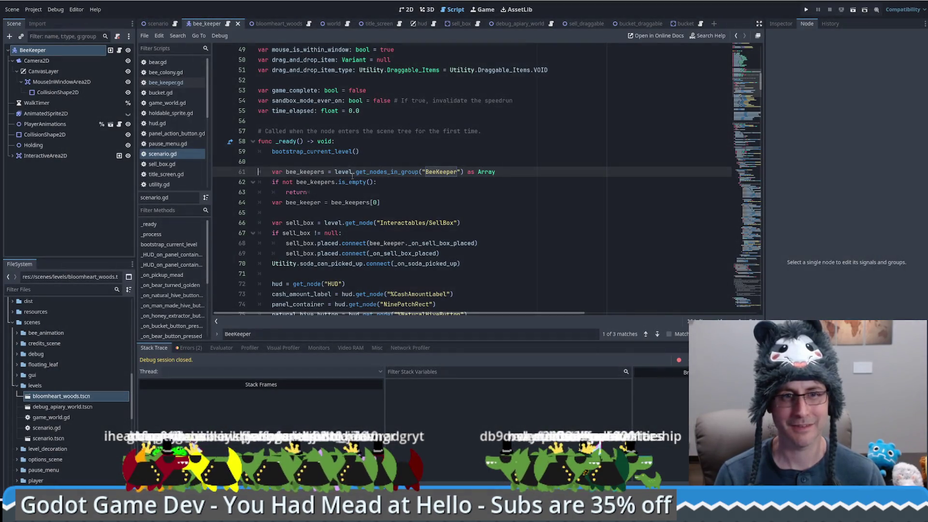
{"action": "double_click", "coordinate": [347, 173]}
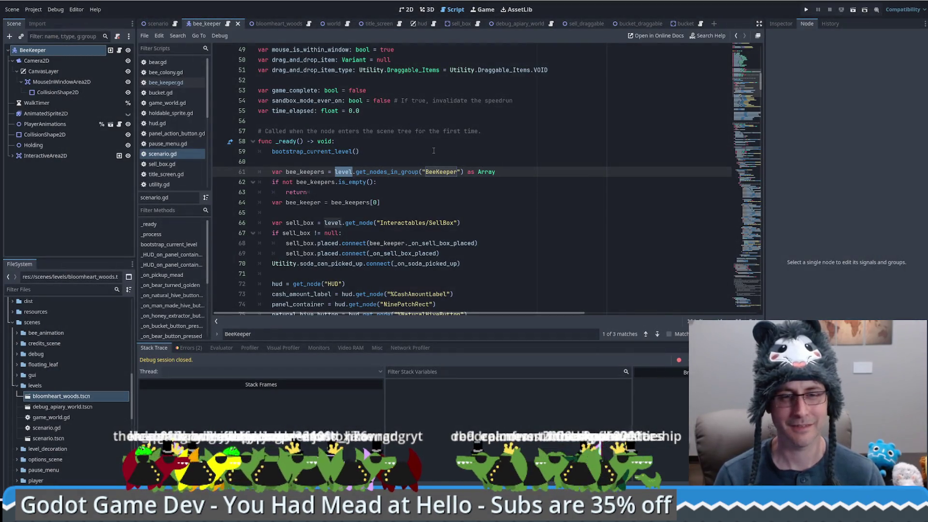
{"action": "key", "text": "Delete"}
{"action": "key", "text": "Delete"}
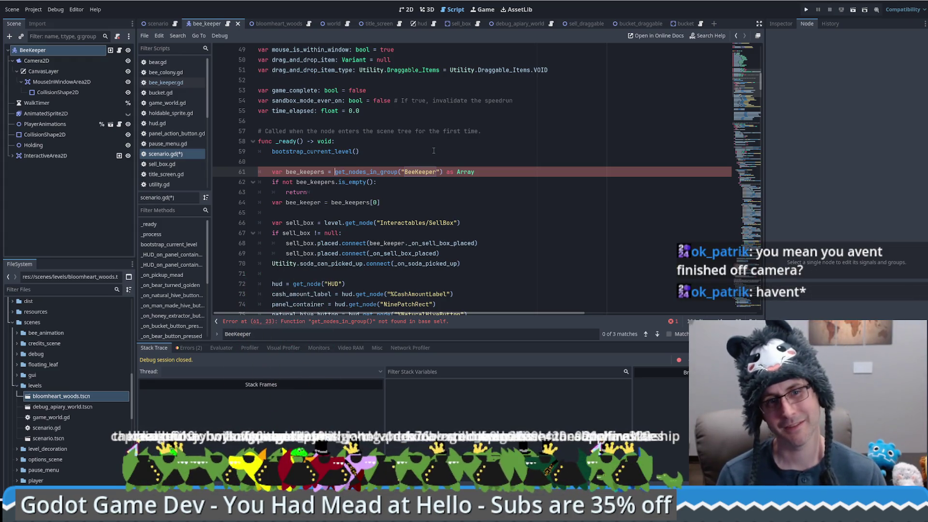
Retype 'level.' before get_nodes_in_group on line 61 and review the other BeeKeeper matches
{"action": "type", "text": "level."}
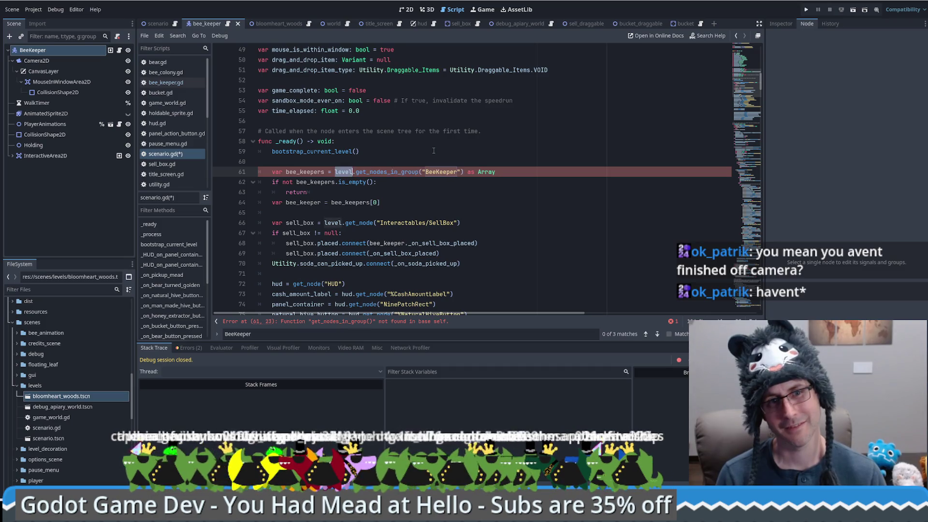
{"action": "key", "text": "F3"}
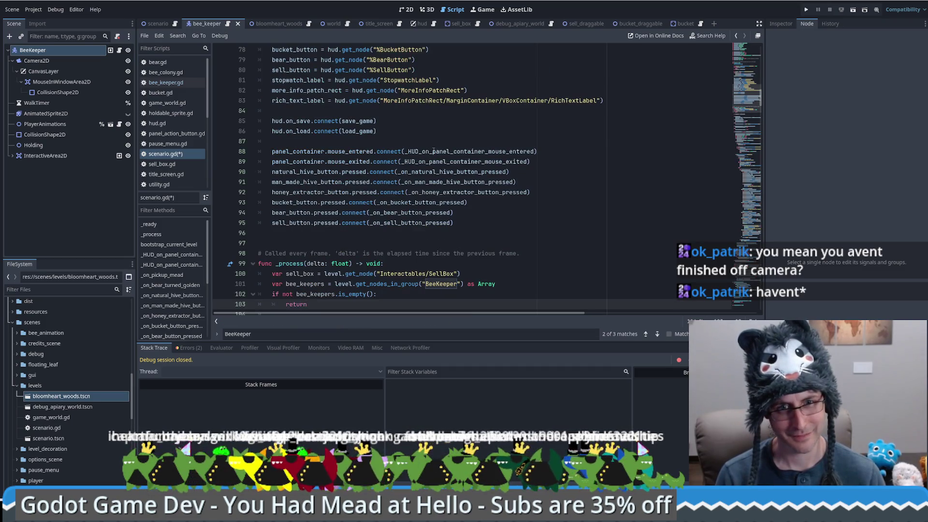
{"action": "key", "text": "F3"}
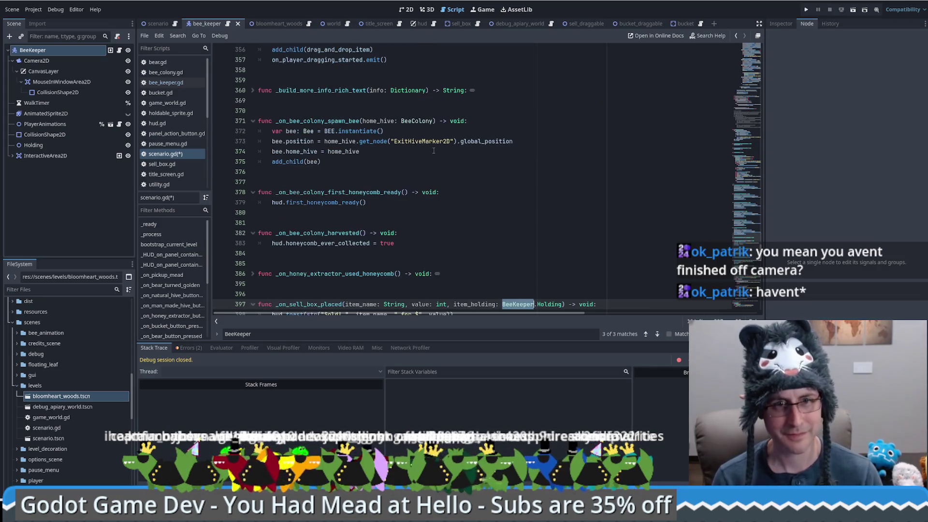
{"action": "key", "text": "ctrl+Home"}
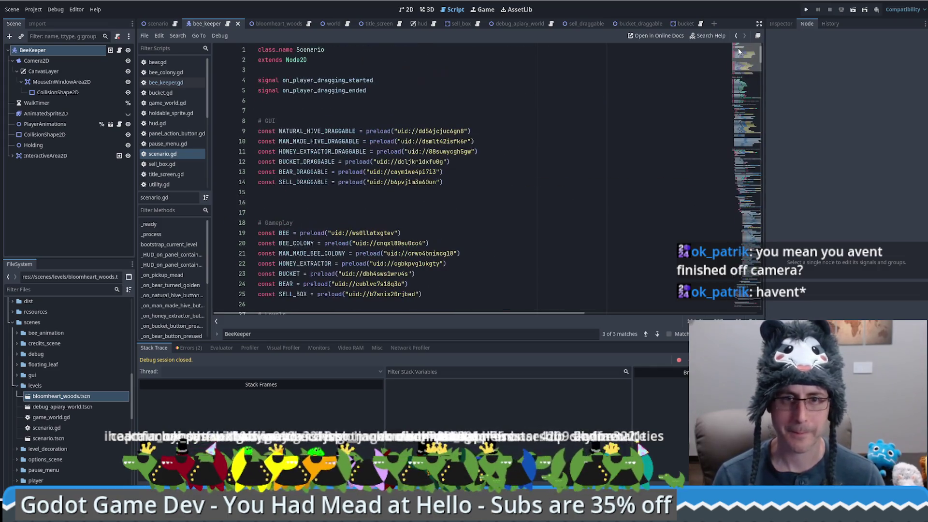
{"action": "scroll", "coordinate": [526, 202], "scroll_direction": "down", "scroll_amount": 5}
{"action": "scroll", "coordinate": [525, 203], "scroll_direction": "down", "scroll_amount": 7}
{"action": "left_click", "coordinate": [525, 212]}
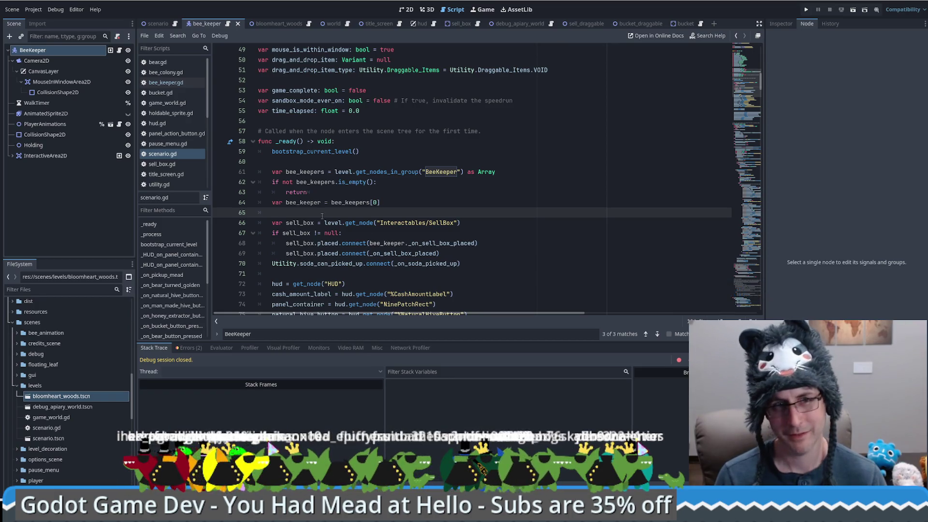
Show the debugger's Errors (2) tab with the last run's errors
{"action": "left_click", "coordinate": [541, 168]}
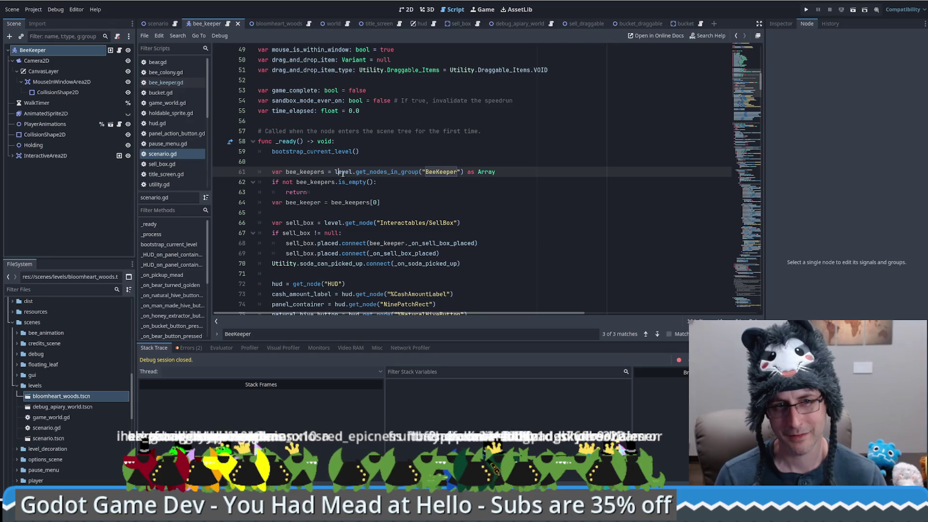
{"action": "mouse_move", "coordinate": [347, 170]}
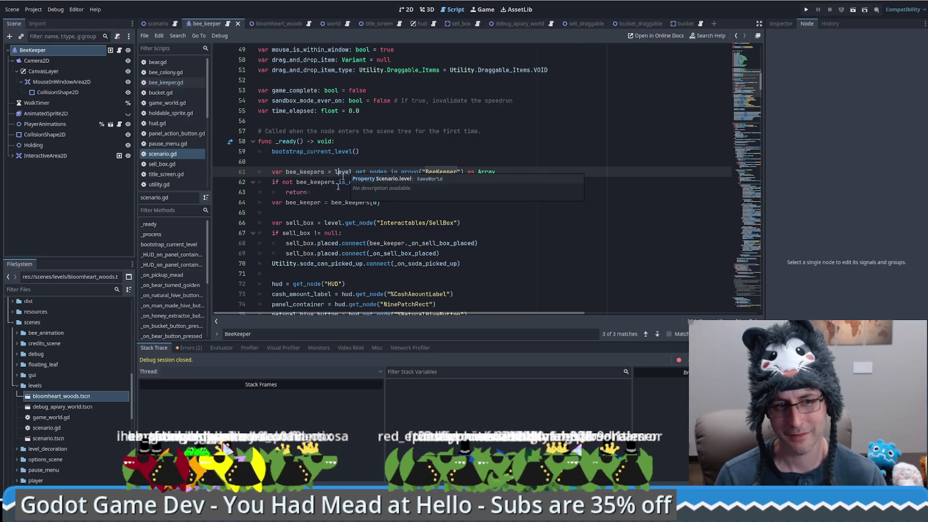
{"action": "left_click", "coordinate": [182, 348]}
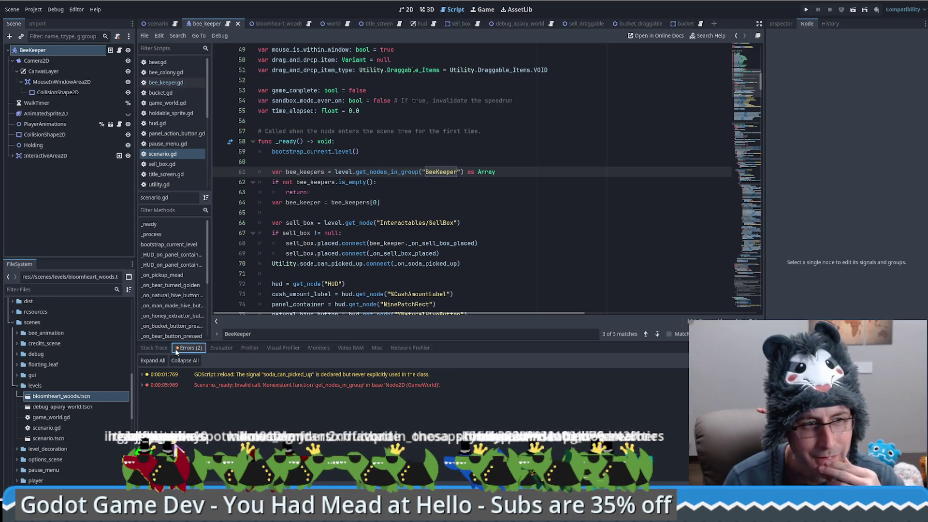
Inspect how bootstrap_current_level adds the level child, then rerun from line 61's lookup
{"action": "left_click", "coordinate": [393, 199]}
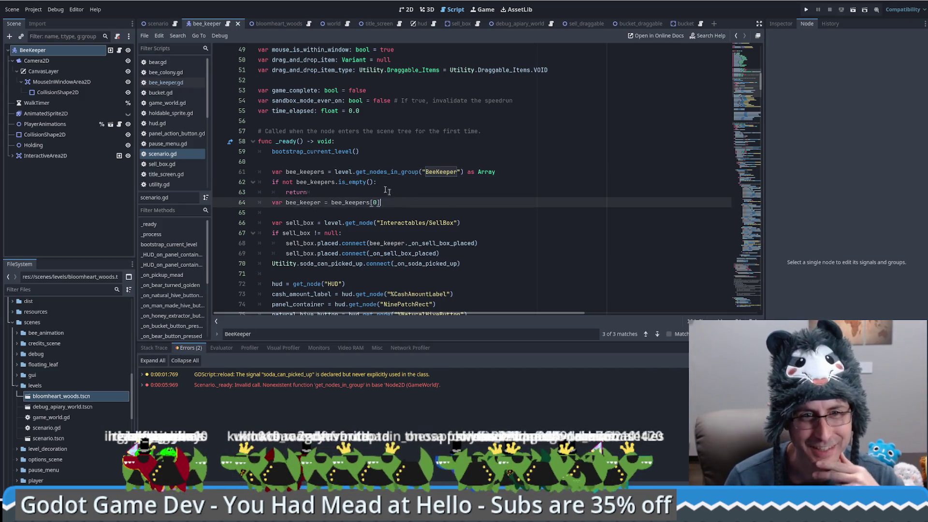
{"action": "left_click", "coordinate": [360, 172]}
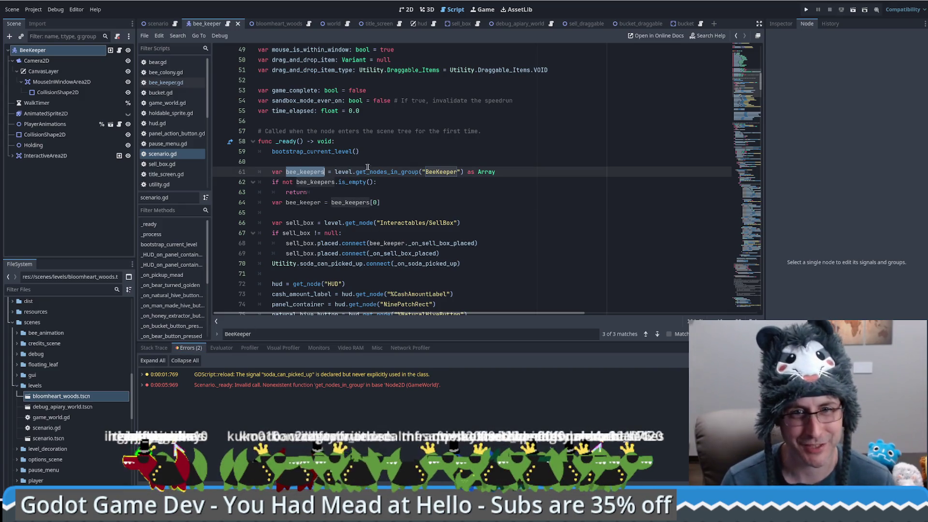
{"action": "left_click", "coordinate": [340, 152], "text": "ctrl"}
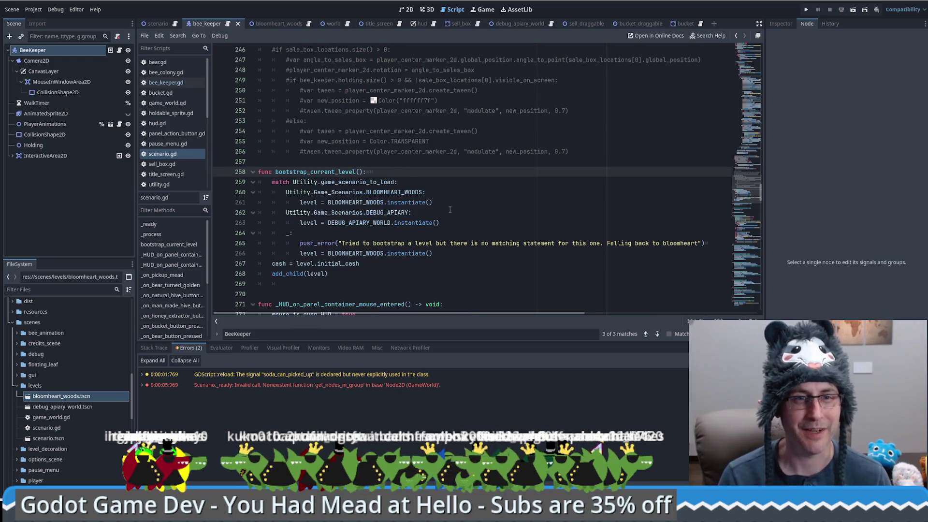
{"action": "left_click", "coordinate": [315, 274]}
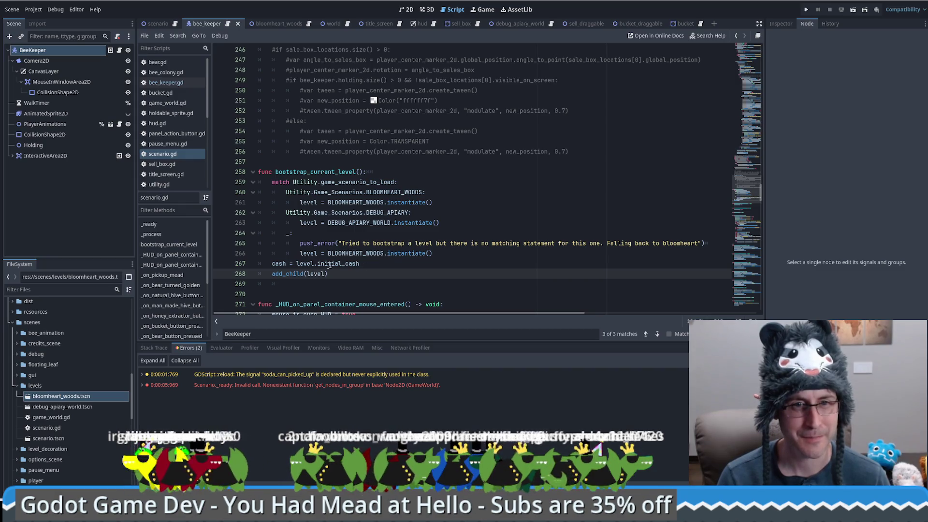
{"action": "key", "text": "alt+Left"}
{"action": "key", "text": "alt+Left"}
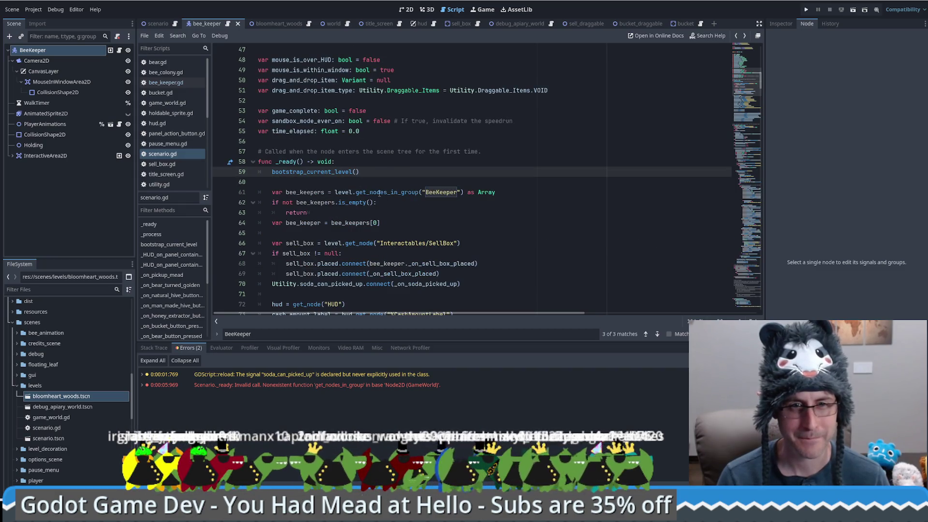
{"action": "left_click", "coordinate": [385, 193]}
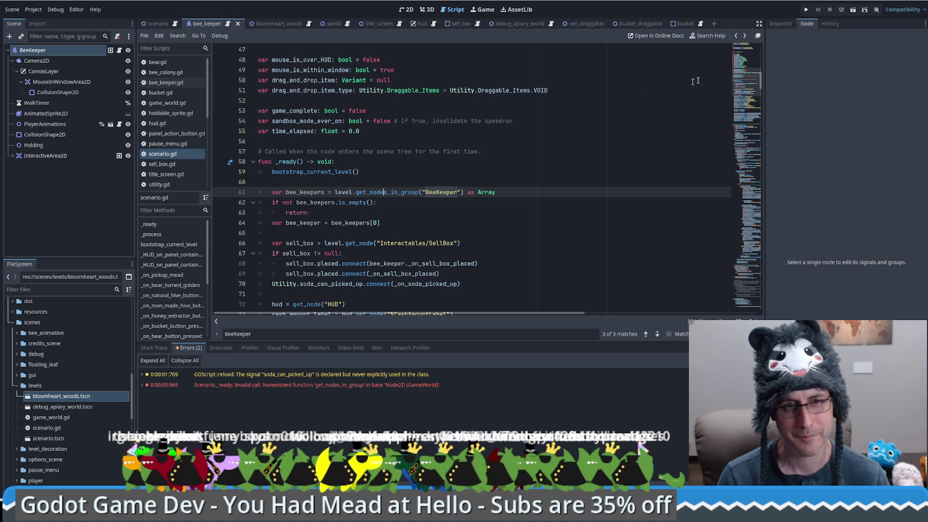
{"action": "key", "text": "F5"}
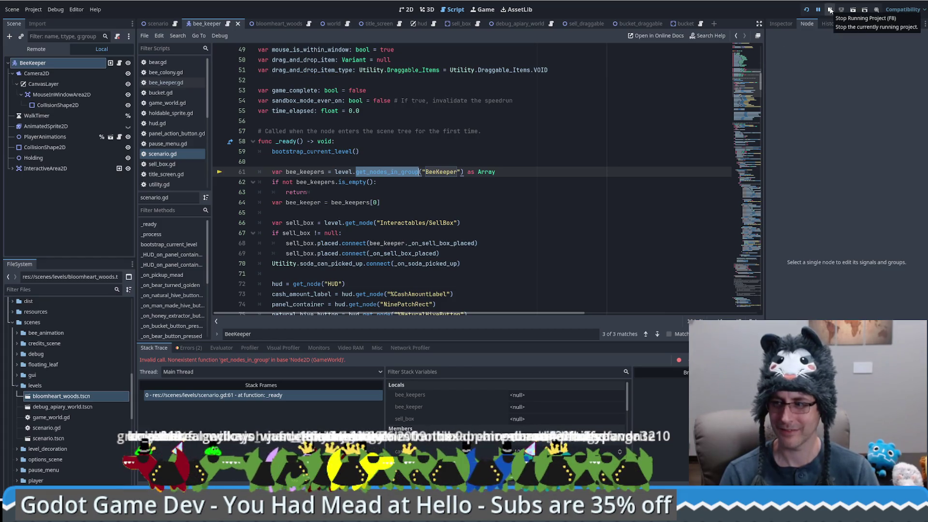
Stop the game, insert .get_tree() after level in the lookups on lines 61 and 101, then rerun
{"action": "left_click", "coordinate": [830, 10]}
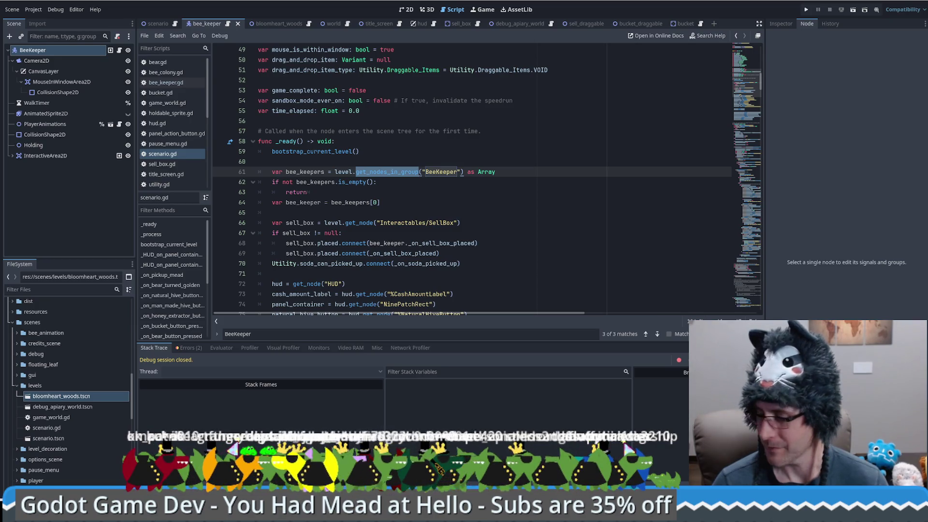
{"action": "left_click", "coordinate": [354, 172]}
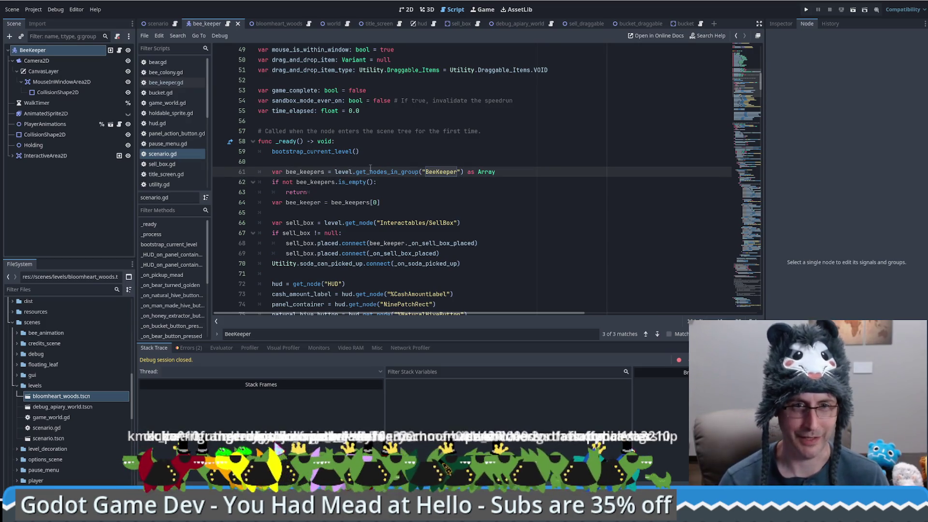
{"action": "type", "text": ".Get"}
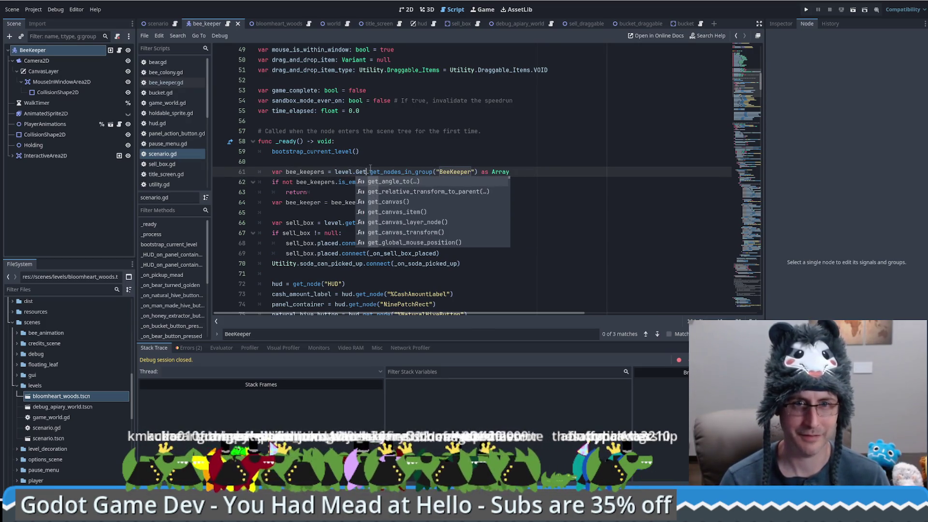
{"action": "key", "text": "BackSpace"}
{"action": "key", "text": "BackSpace"}
{"action": "key", "text": "BackSpace"}
{"action": "type", "text": "get_"}
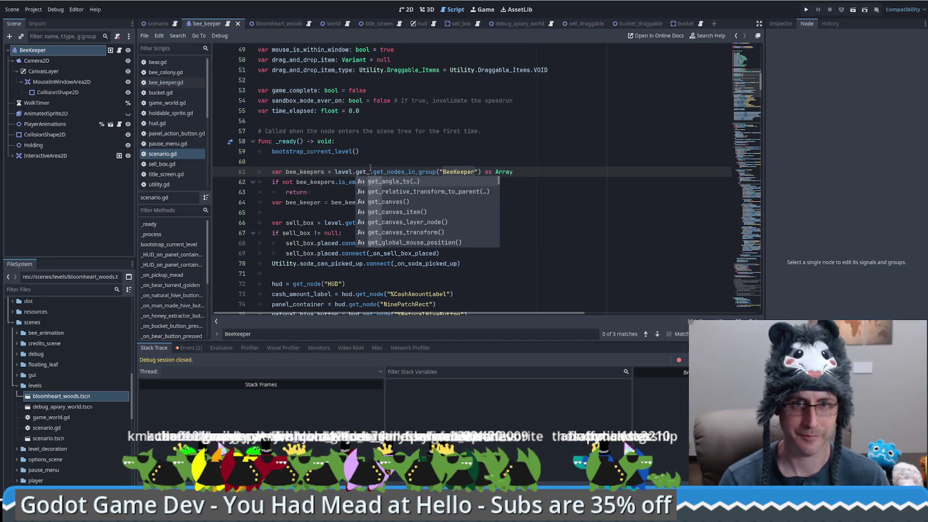
{"action": "type", "text": "tree"}
{"action": "key", "text": "Return"}
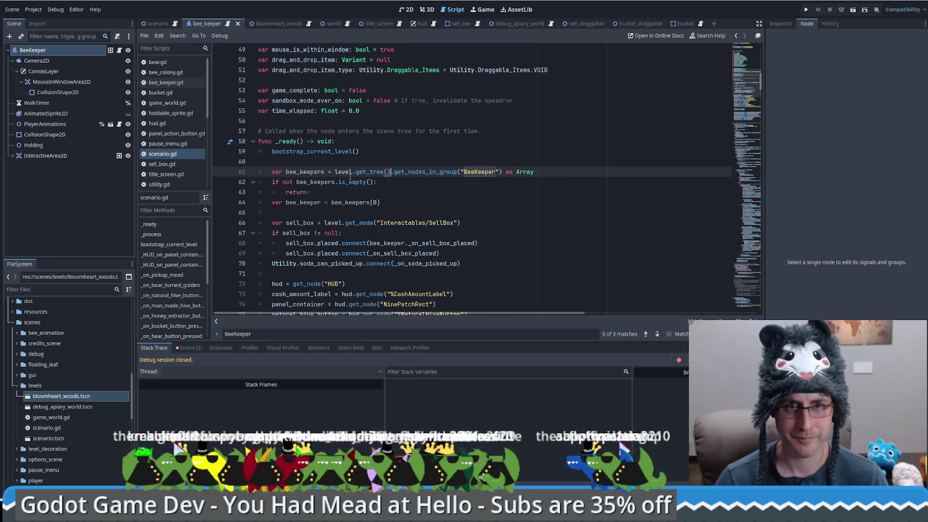
{"action": "left_click", "coordinate": [412, 188]}
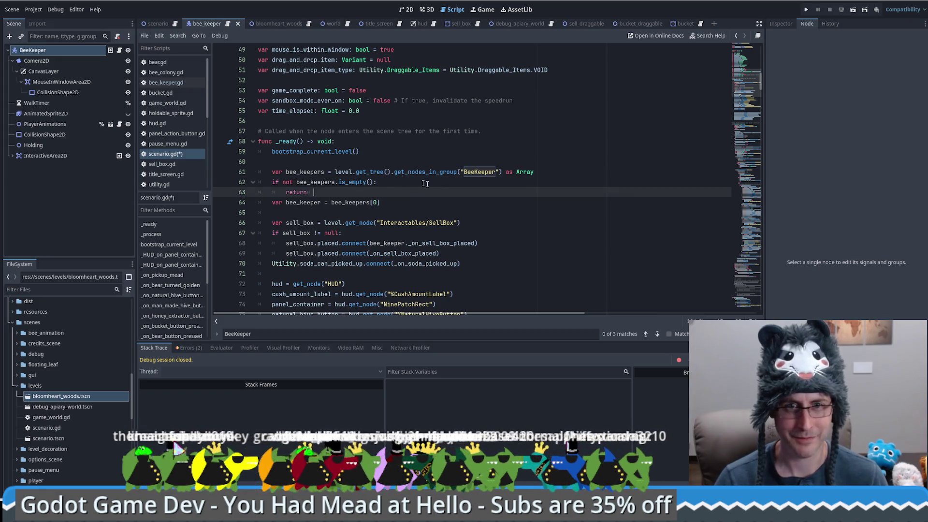
{"action": "left_click", "coordinate": [656, 336]}
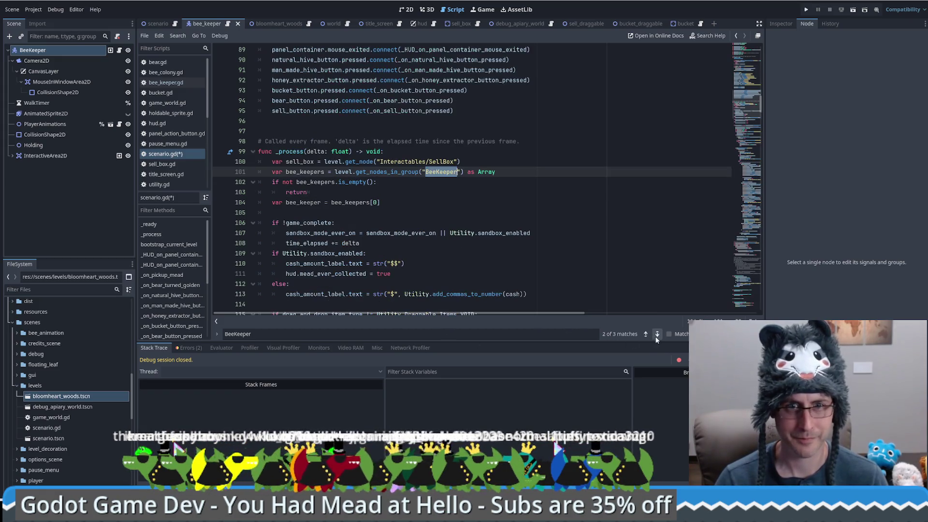
{"action": "key", "text": "F5"}
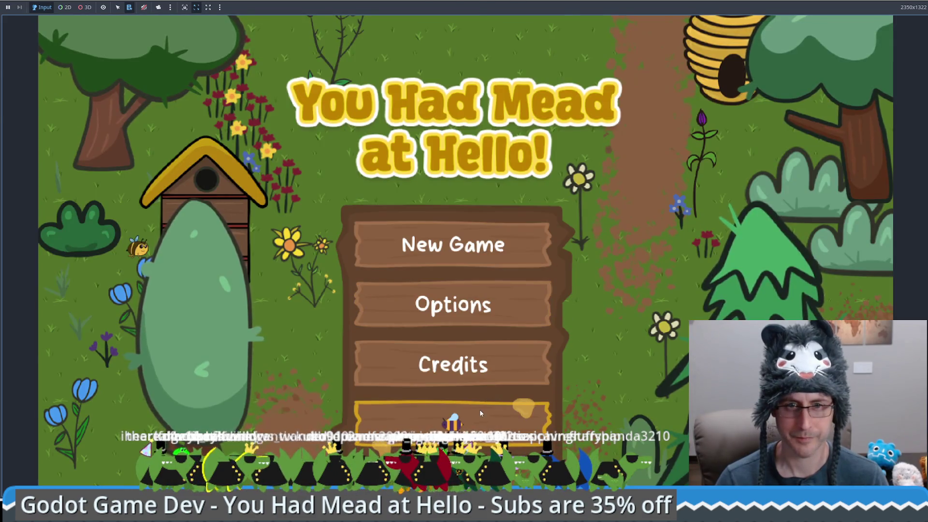
Start a New Game, see bee_keepers is an empty Array (size 0) in Locals, then stop the game
{"action": "left_click", "coordinate": [479, 410]}
{"action": "mouse_move", "coordinate": [415, 139]}
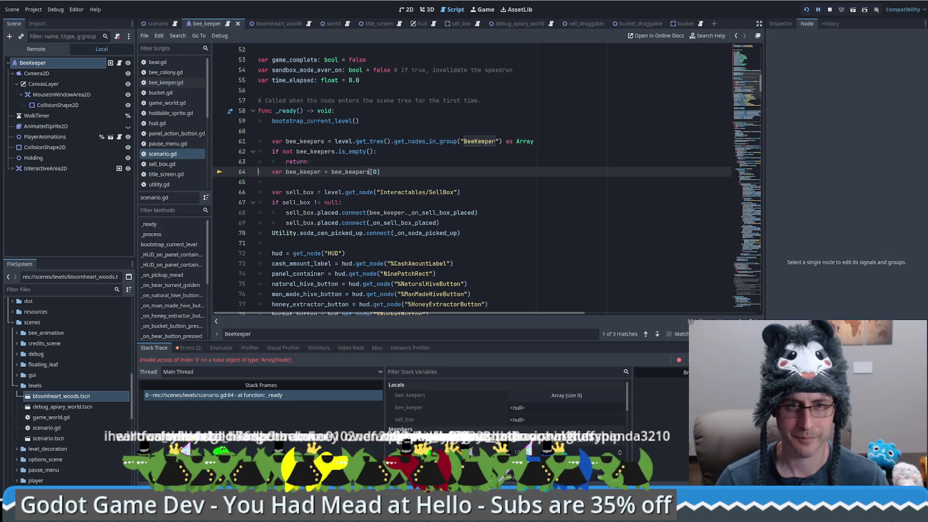
{"action": "mouse_move", "coordinate": [364, 172]}
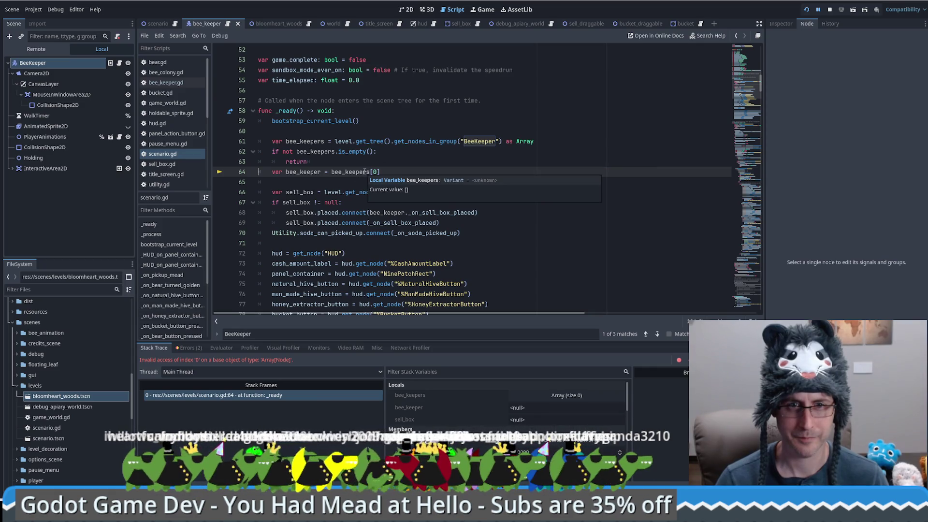
{"action": "left_click", "coordinate": [580, 396]}
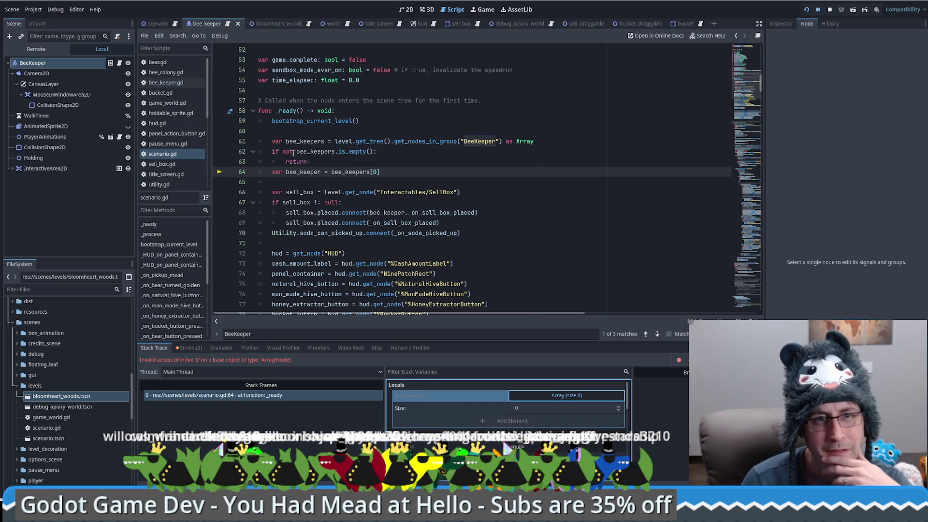
{"action": "double_click", "coordinate": [287, 152]}
{"action": "left_click", "coordinate": [829, 9]}
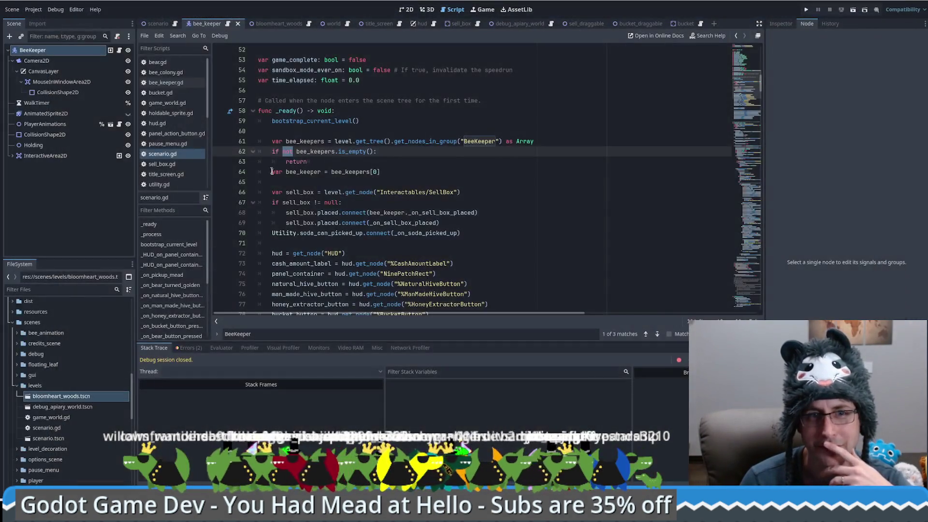
Delete the stray 'not' on line 62 and check the BeeKeeper node's groups in the Node dock
{"action": "key", "text": "BackSpace"}
{"action": "key", "text": "BackSpace"}
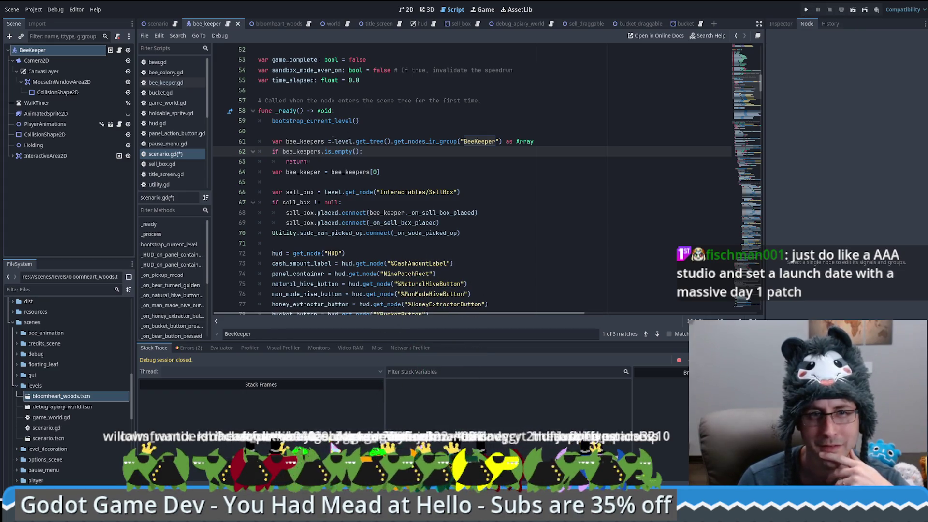
{"action": "left_click", "coordinate": [499, 161]}
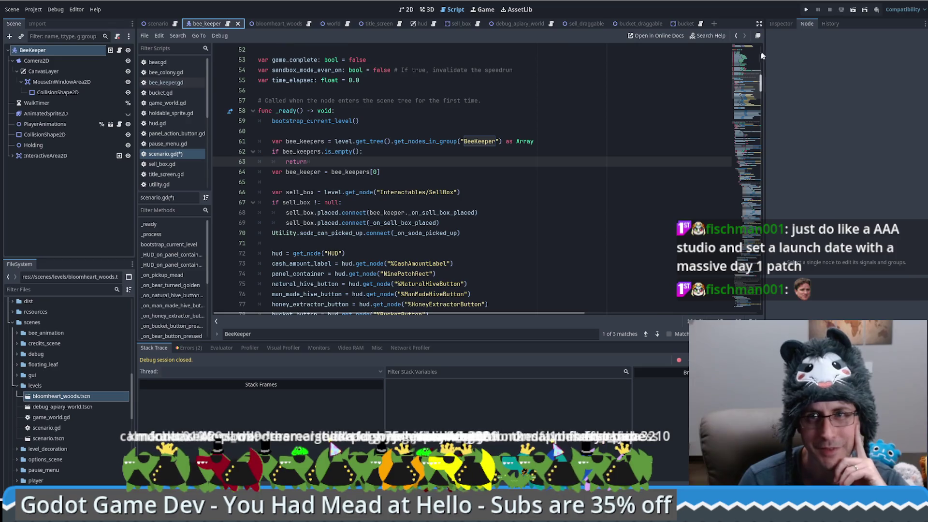
{"action": "left_click", "coordinate": [781, 24]}
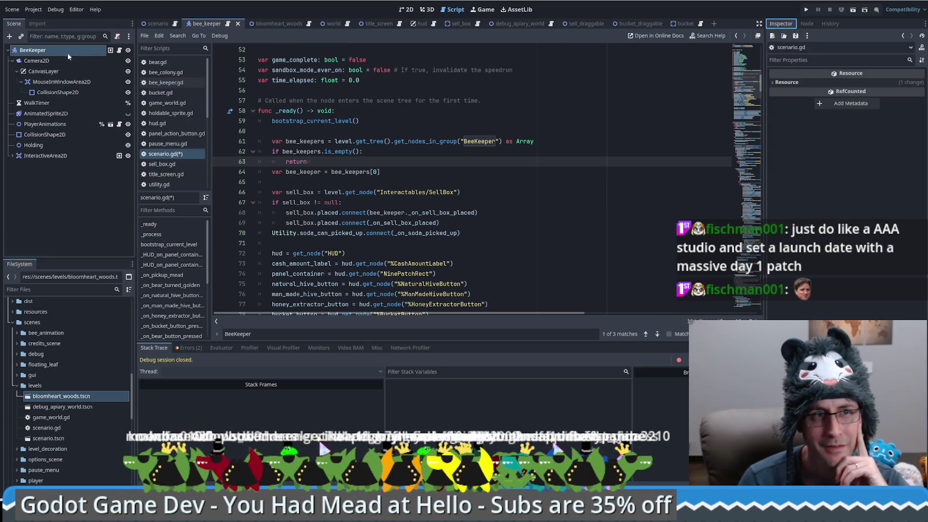
{"action": "left_click", "coordinate": [74, 51]}
{"action": "left_click", "coordinate": [807, 24]}
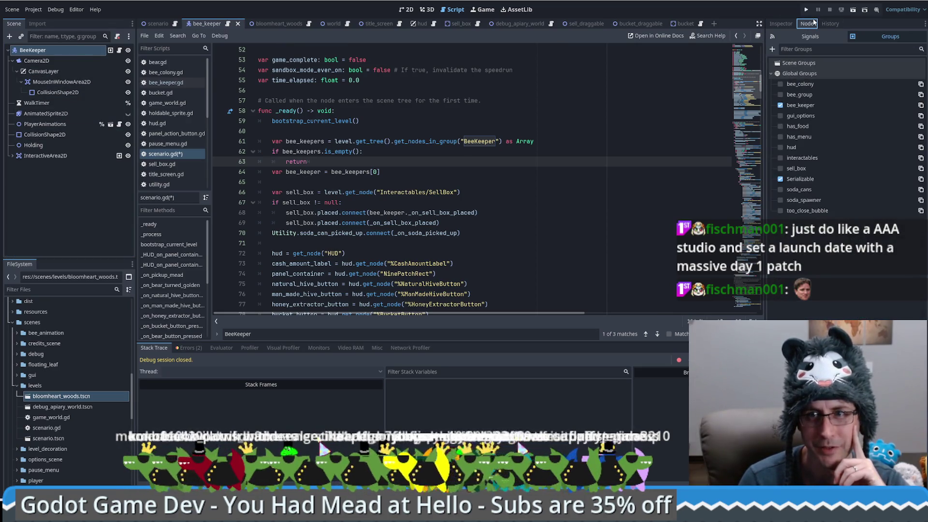
Change the group name to "bee_keeper" on lines 61 and 101, save, and run the game
{"action": "double_click", "coordinate": [479, 141]}
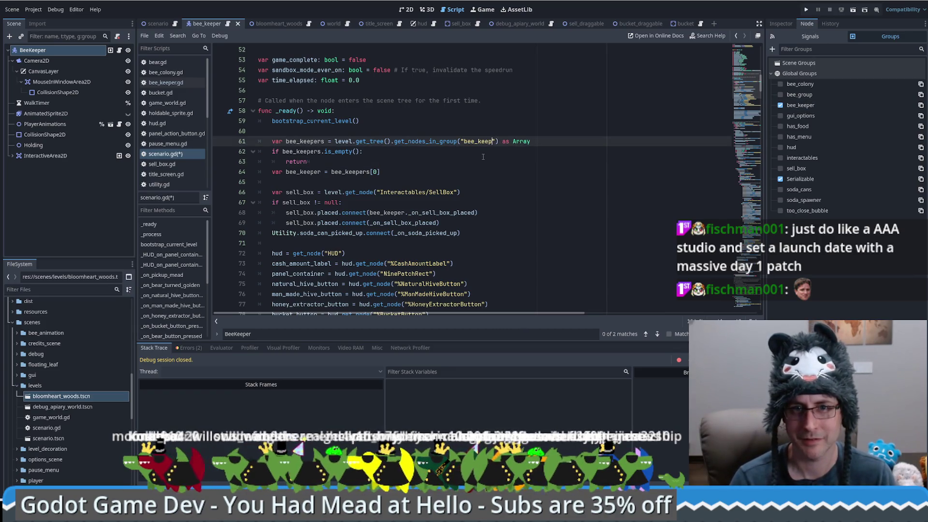
{"action": "type", "text": "er"}
{"action": "double_click", "coordinate": [490, 141]}
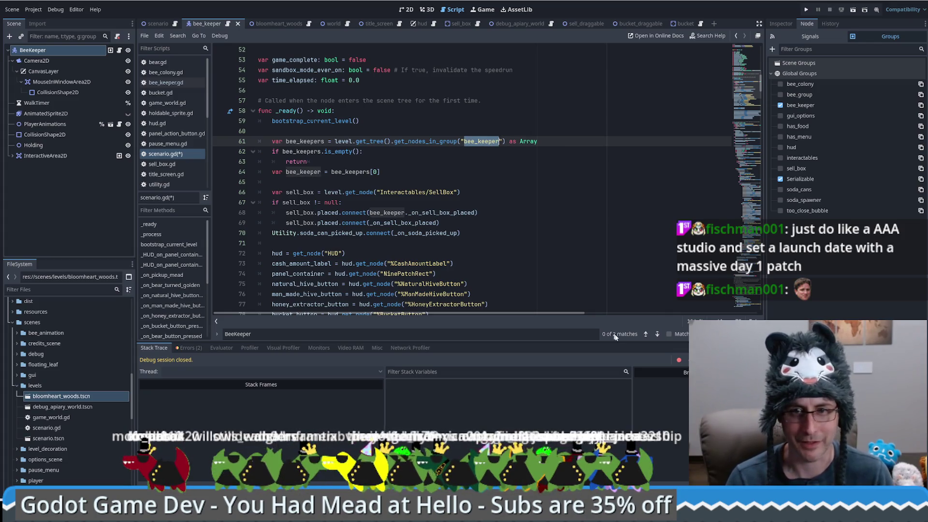
{"action": "left_click", "coordinate": [657, 334]}
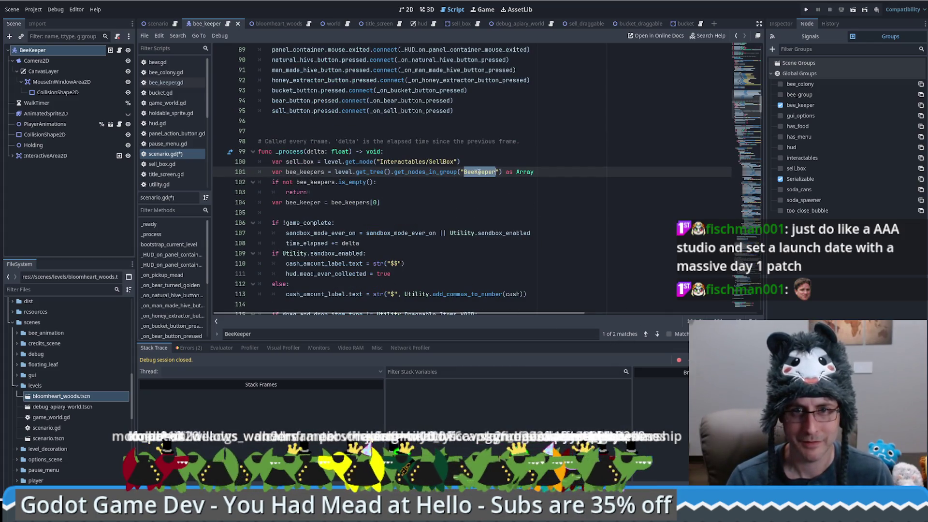
{"action": "type", "text": "bee_keeper"}
{"action": "key", "text": "ctrl+s"}
{"action": "left_click", "coordinate": [807, 9]}
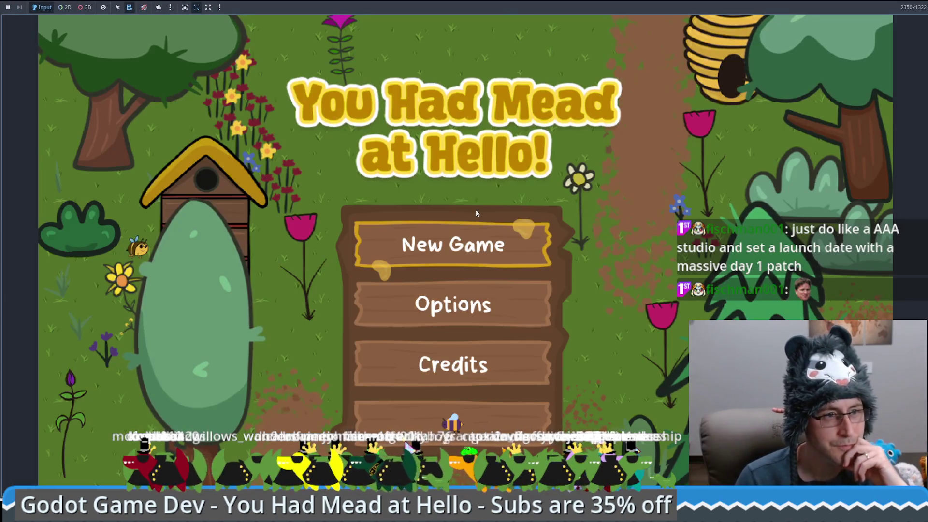
{"action": "left_click", "coordinate": [508, 352]}
{"action": "key", "text": "Up"}
{"action": "key", "text": "Left"}
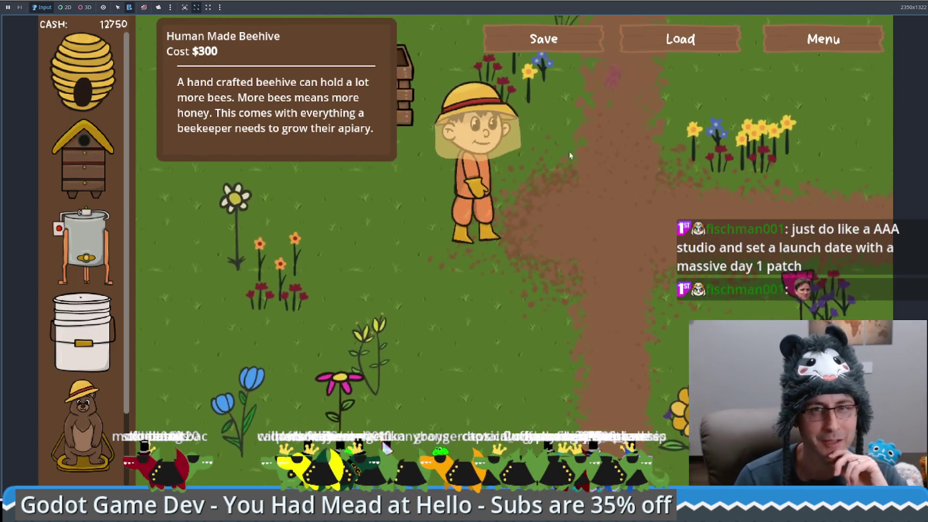
{"action": "key", "text": "Left"}
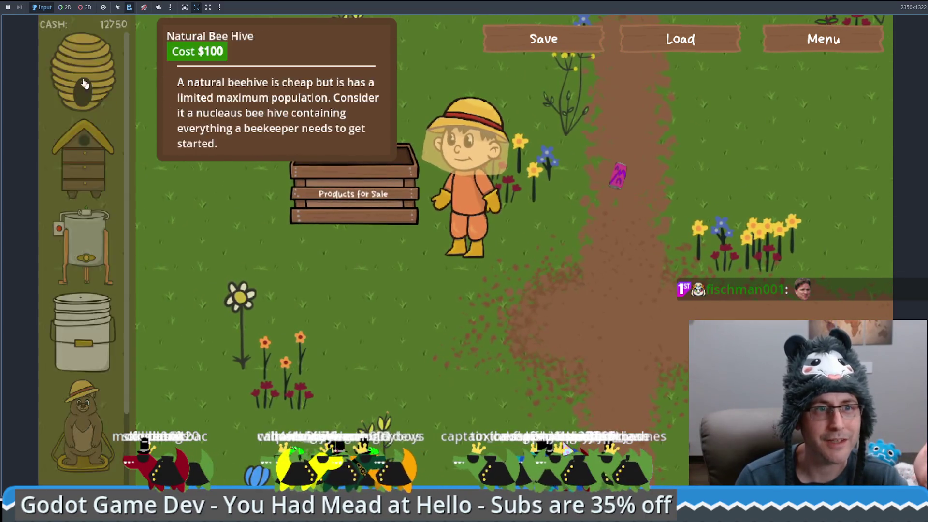
{"action": "key", "text": "Down"}
{"action": "key", "text": "Left"}
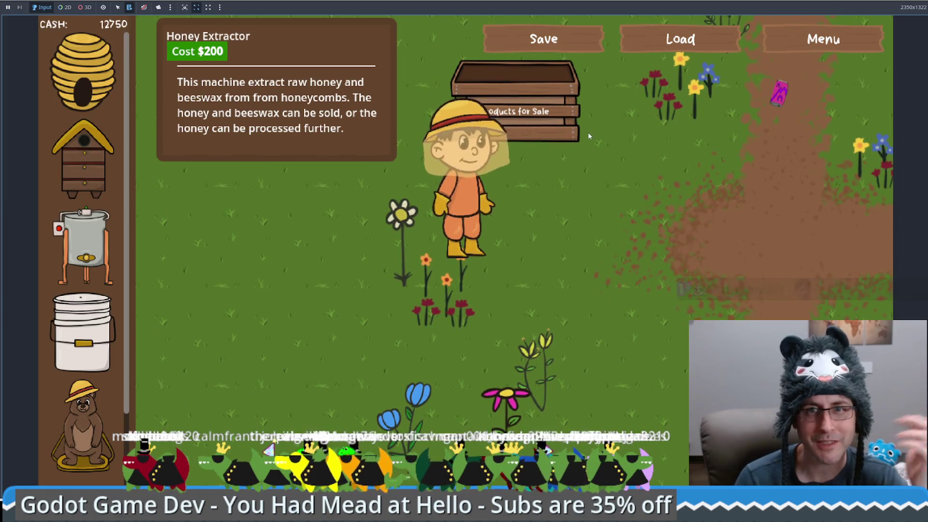
{"action": "key", "text": "Up"}
{"action": "key", "text": "Right"}
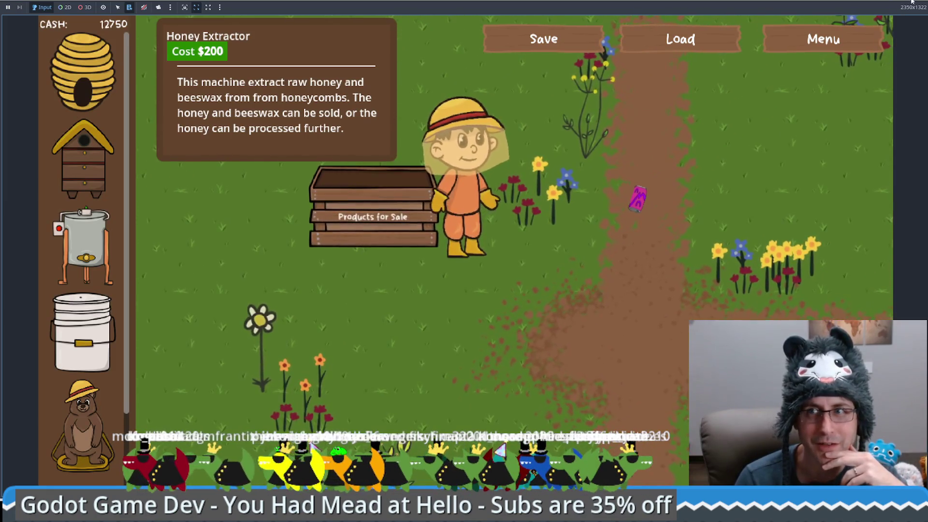
{"action": "key", "text": "F8"}
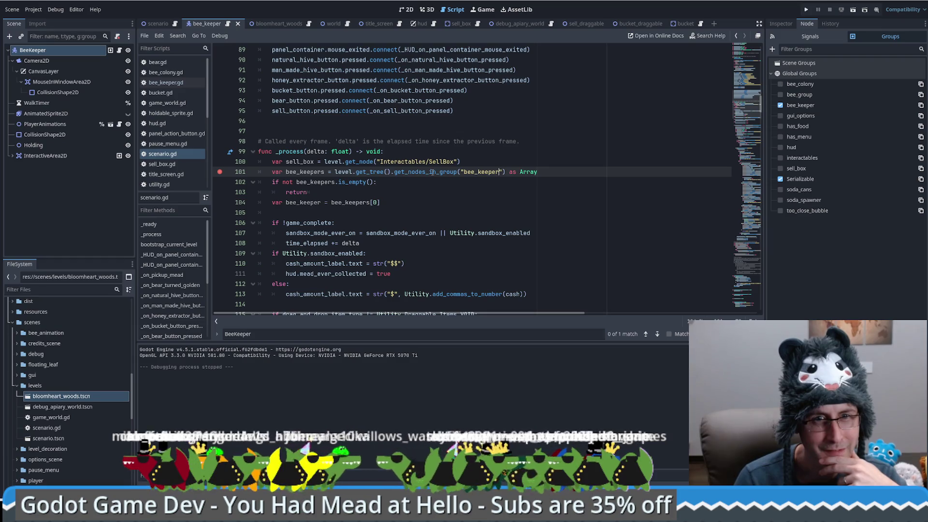
Rerun the project and load the saved game from the title screen
{"action": "mouse_move", "coordinate": [432, 172]}
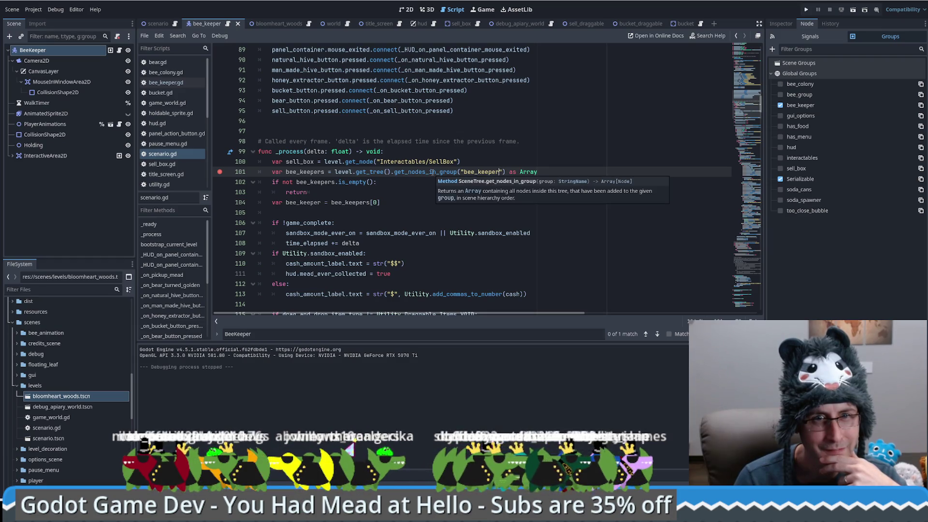
{"action": "key", "text": "F5"}
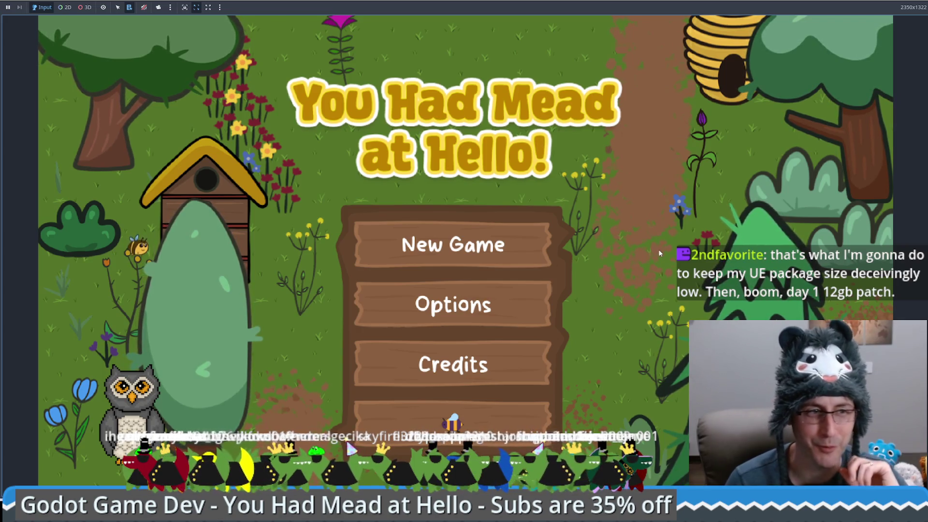
{"action": "left_click", "coordinate": [445, 424]}
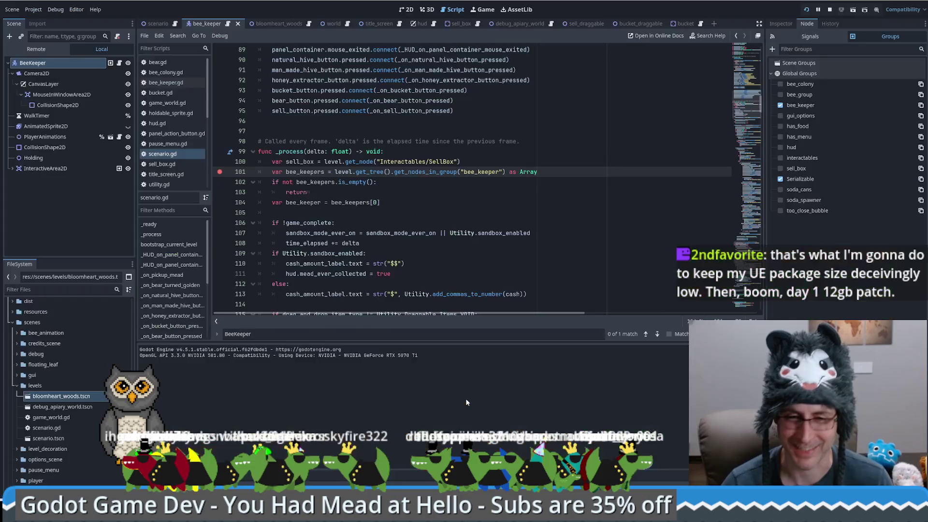
Step through scenario.gd lines 101–103, where bee_keepers holds one BeeKeeper yet returns early, then restart
{"action": "left_click", "coordinate": [547, 182]}
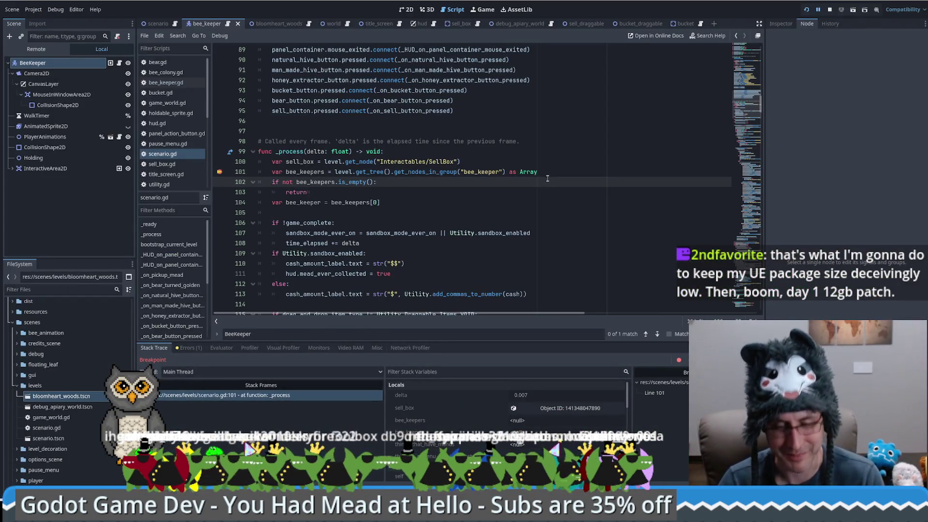
{"action": "key", "text": "F10"}
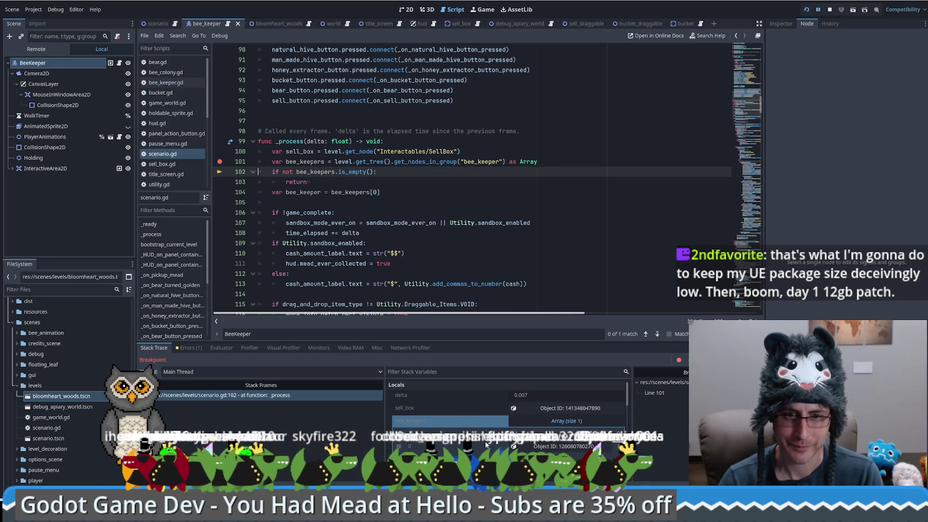
{"action": "key", "text": "F10"}
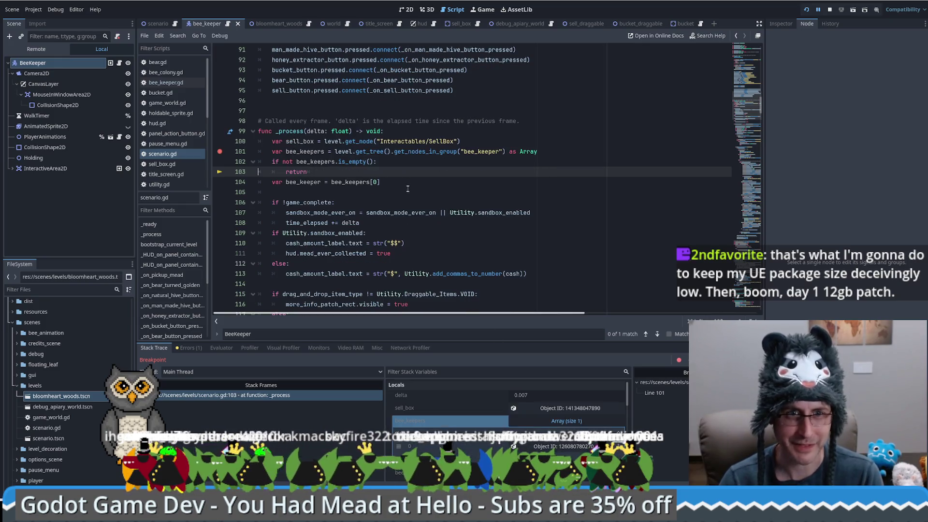
{"action": "key", "text": "F10"}
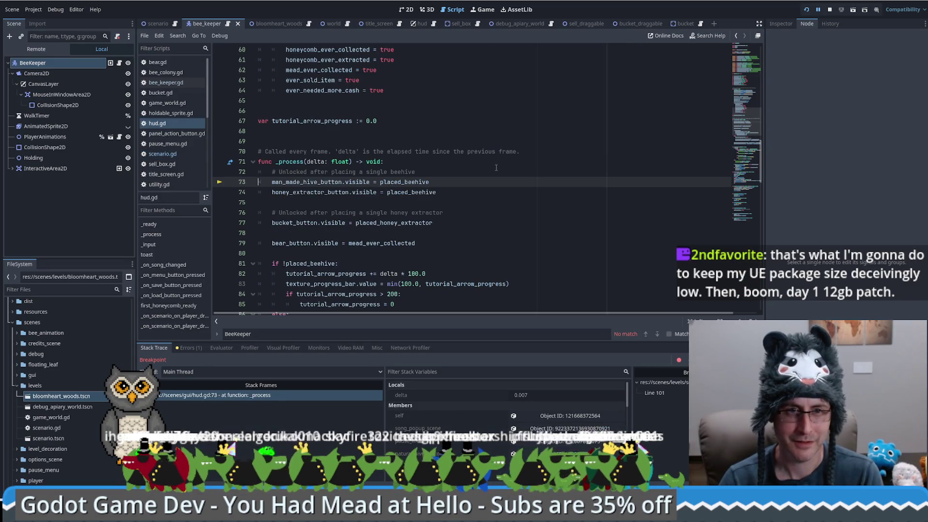
{"action": "key", "text": "alt+Left"}
{"action": "key", "text": "alt+Left"}
{"action": "key", "text": "alt+Left"}
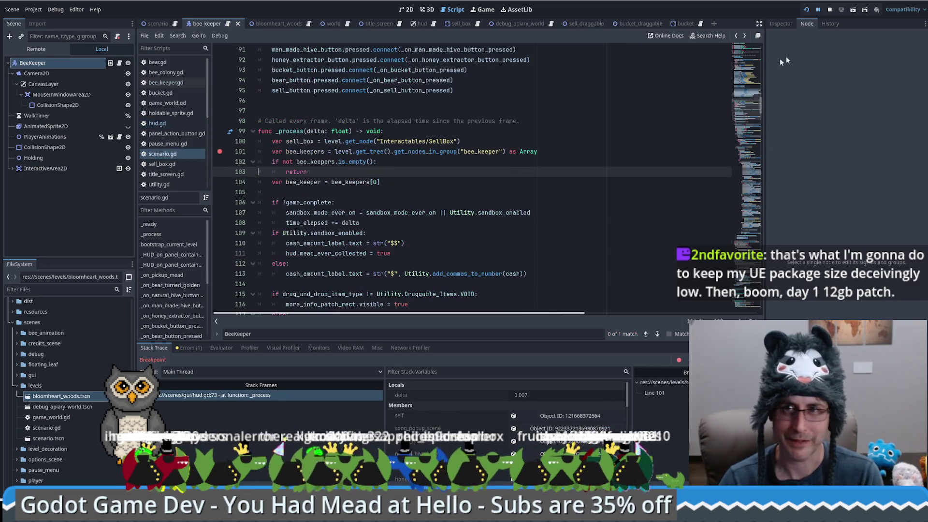
{"action": "key", "text": "F5"}
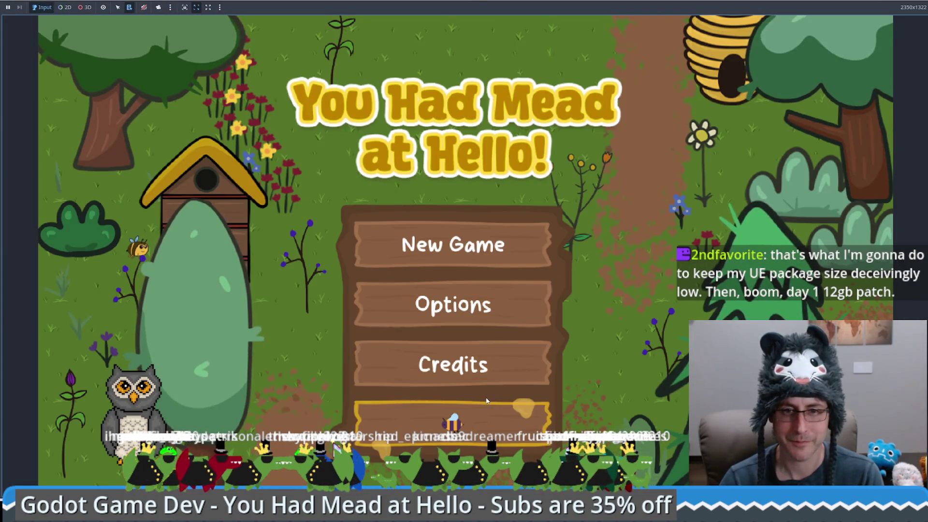
Load the saved game, remove the line 101 breakpoint, and step to line 102
{"action": "left_click", "coordinate": [487, 400]}
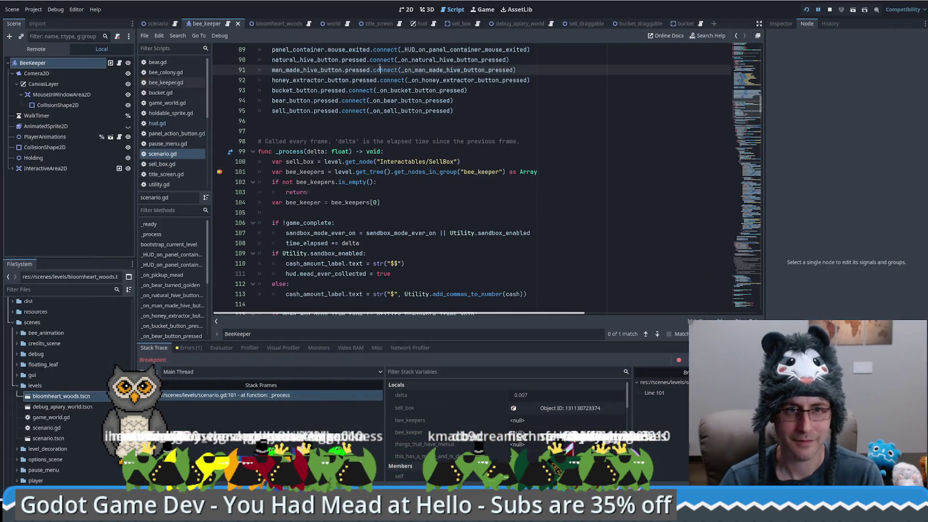
{"action": "left_click", "coordinate": [219, 172]}
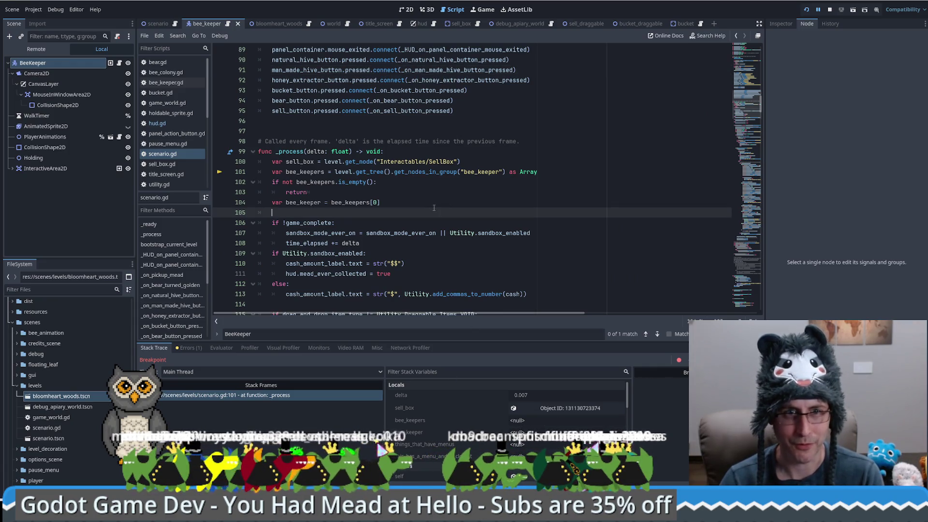
{"action": "key", "text": "F10"}
Change line 102 to 'if bee_keepers.is_empty()', save scenario.gd, and resume then restart the game
{"action": "double_click", "coordinate": [287, 172]}
{"action": "key", "text": "BackSpace"}
{"action": "key", "text": "BackSpace"}
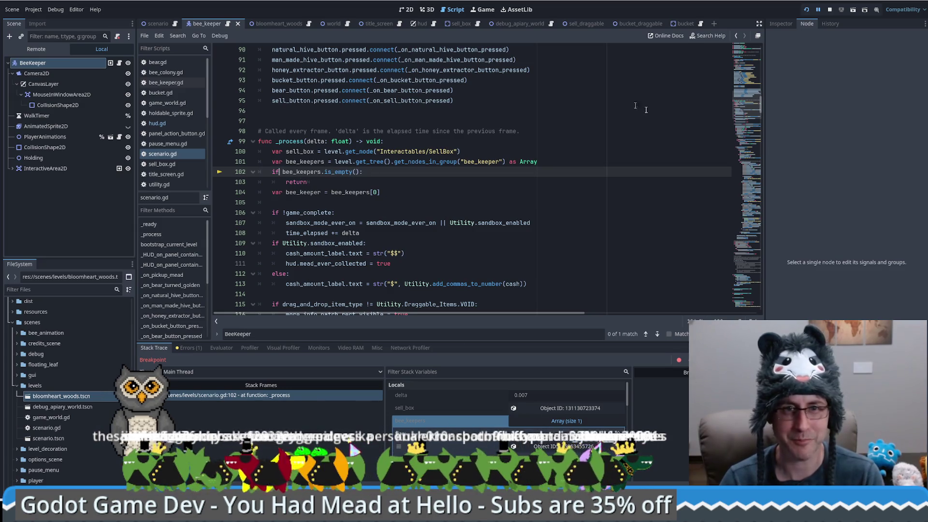
{"action": "key", "text": "ctrl+s"}
{"action": "key", "text": "F12"}
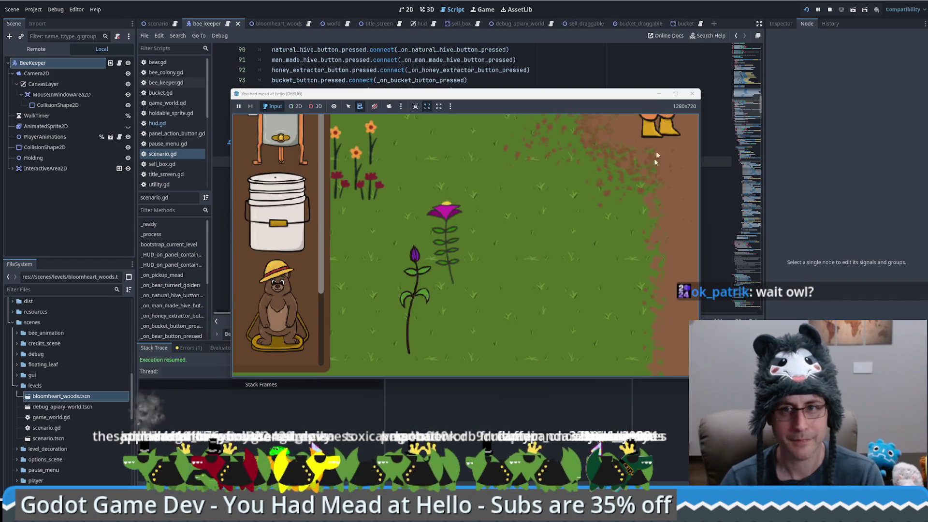
{"action": "left_click", "coordinate": [806, 9]}
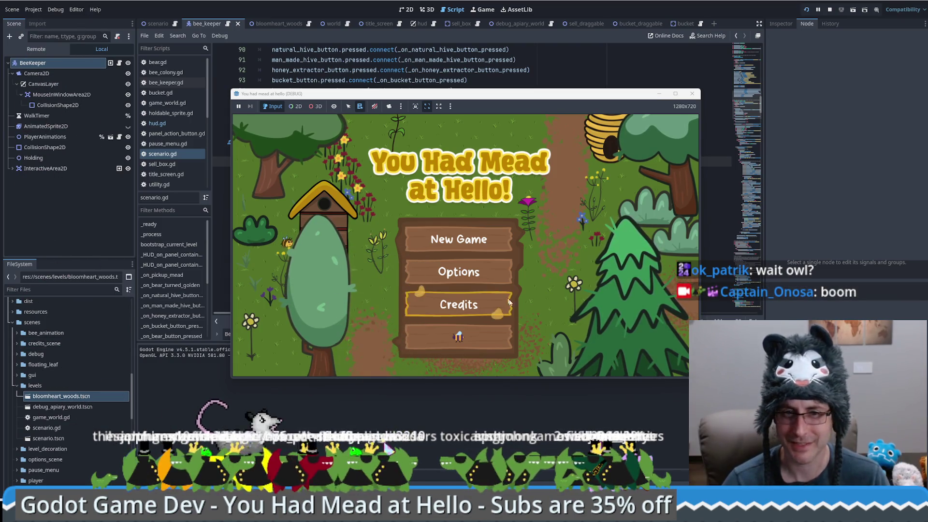
Load the saved game and place a Honey Extractor in the field
{"action": "left_click", "coordinate": [458, 239]}
{"action": "left_click", "coordinate": [579, 130]}
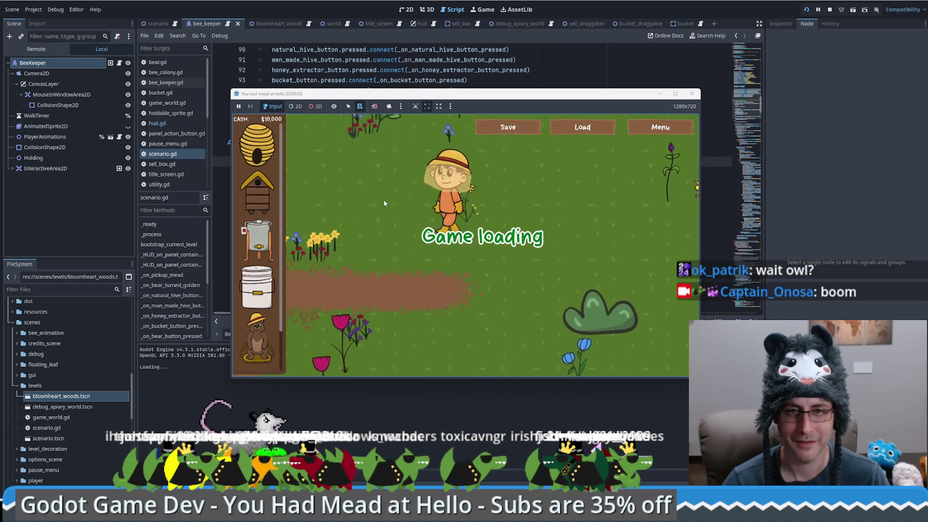
{"action": "key", "text": "a"}
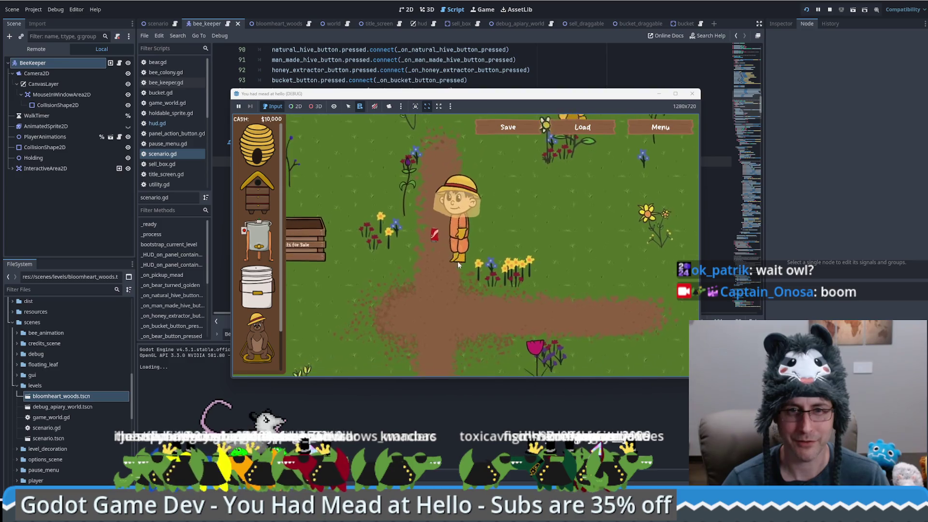
{"action": "left_click", "coordinate": [536, 238]}
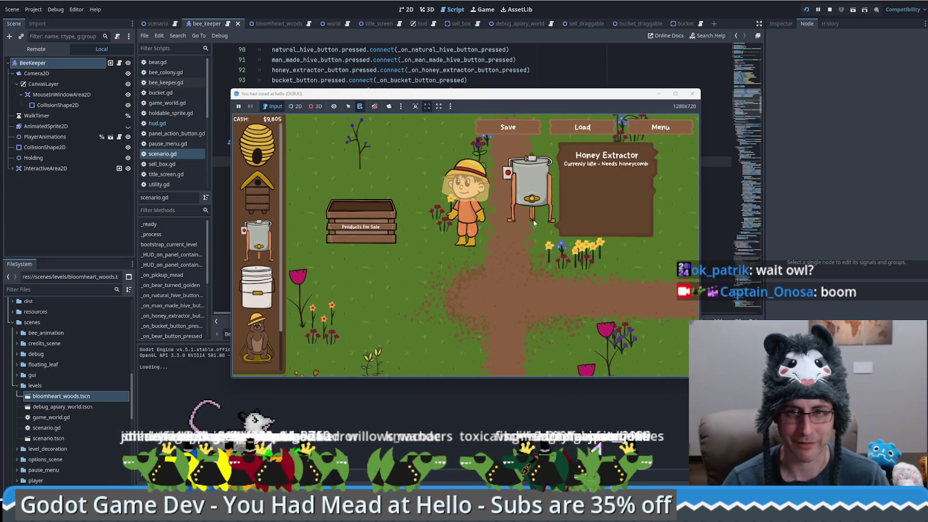
Walk the beekeeper around the extractor and products box with WASD, then load the save
{"action": "key", "text": "a"}
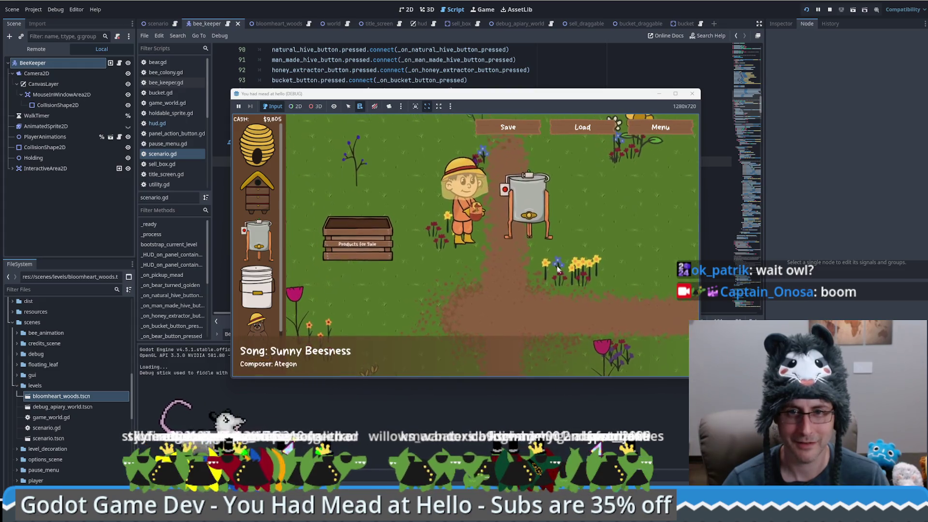
{"action": "key", "text": "d"}
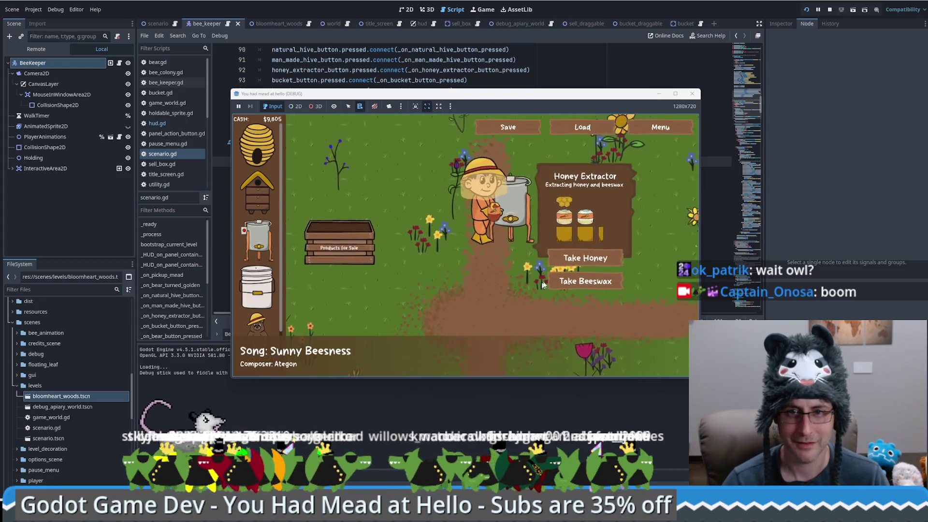
{"action": "key", "text": "a"}
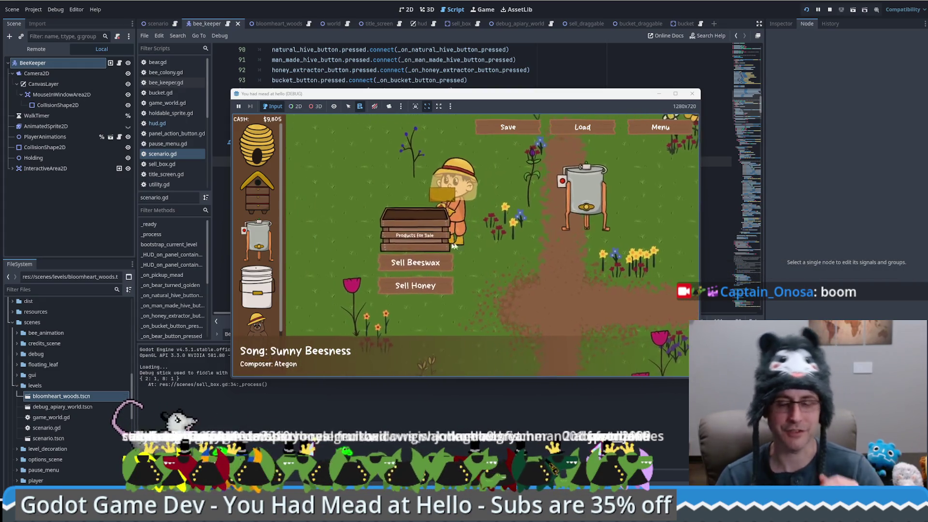
{"action": "key", "text": "w"}
{"action": "key", "text": "a"}
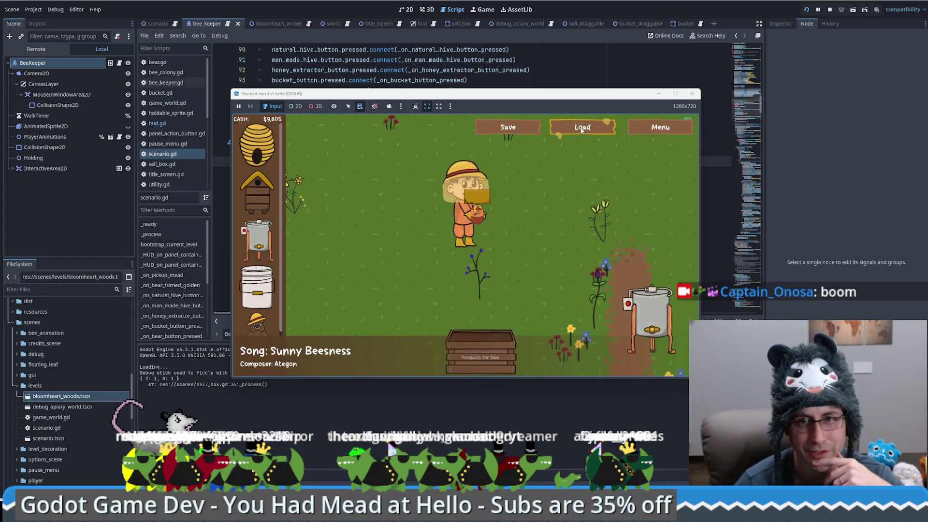
{"action": "left_click", "coordinate": [582, 129]}
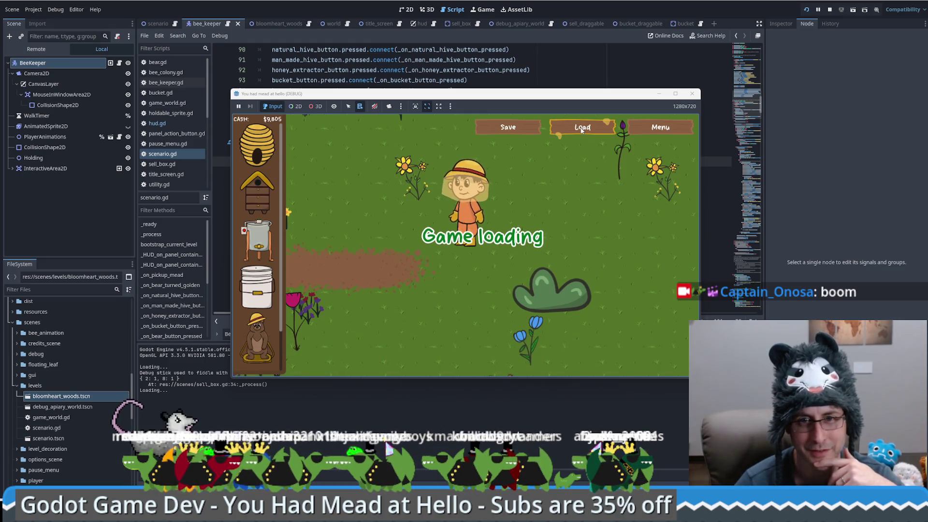
Reload the saved game three times in a row
{"action": "left_click", "coordinate": [581, 128]}
{"action": "left_click", "coordinate": [582, 128]}
{"action": "left_click", "coordinate": [582, 129]}
{"action": "left_click", "coordinate": [581, 129]}
{"action": "left_click", "coordinate": [582, 129]}
{"action": "left_click", "coordinate": [581, 129]}
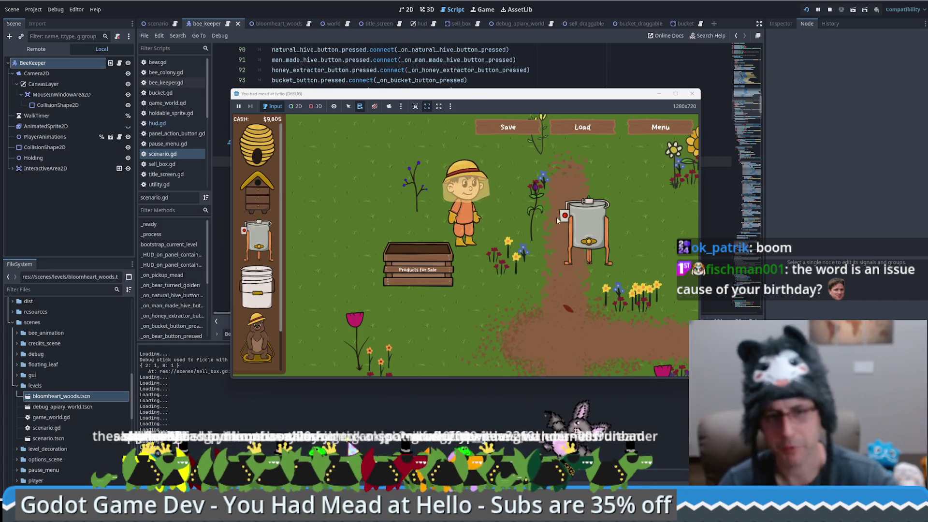
Walk the beekeeper next to the honey extractor and save the game there
{"action": "left_click", "coordinate": [467, 262]}
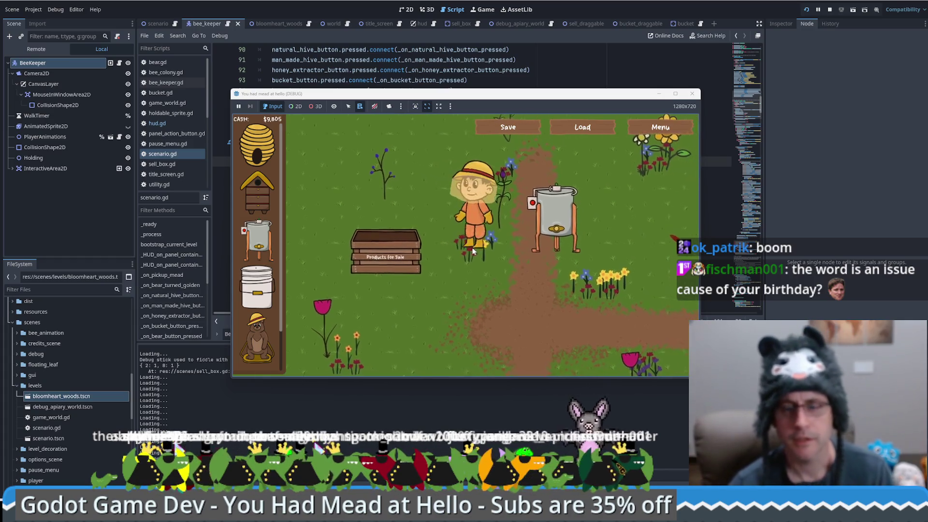
{"action": "left_click", "coordinate": [492, 246]}
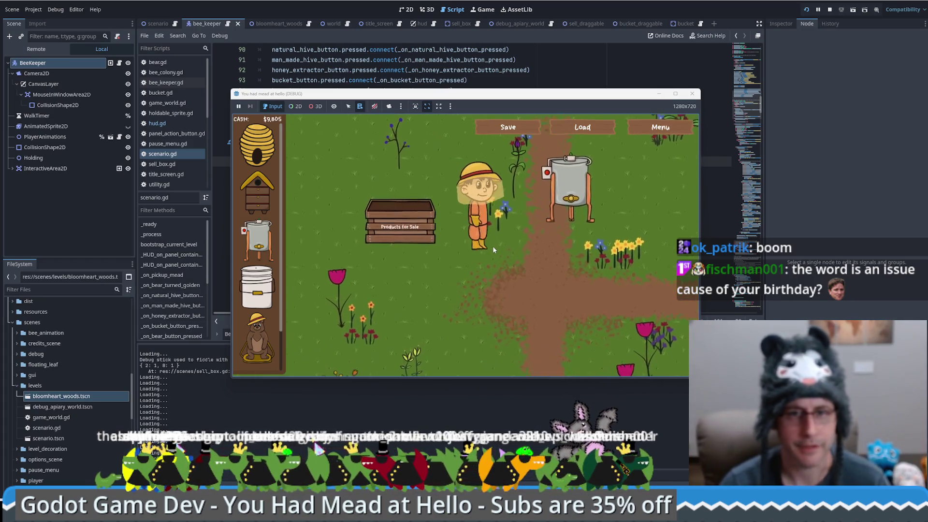
{"action": "left_click", "coordinate": [515, 129]}
{"action": "left_click", "coordinate": [608, 257]}
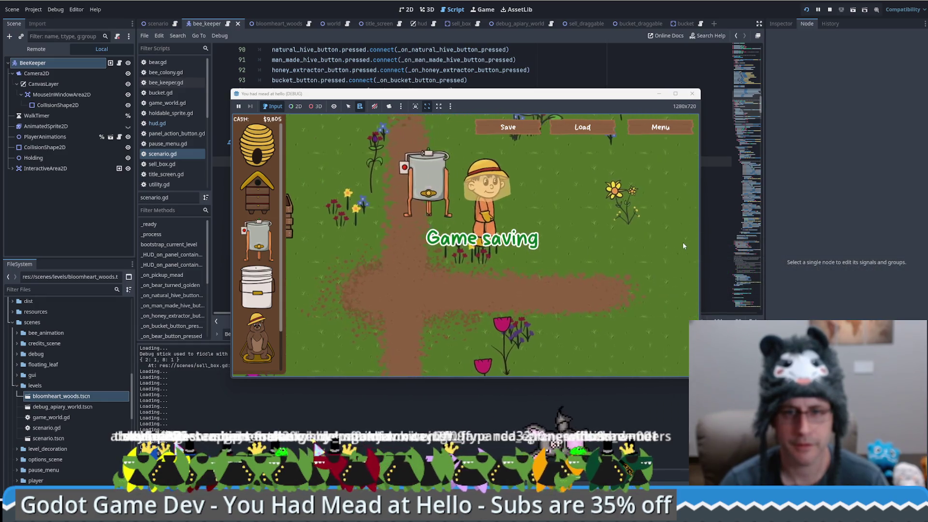
Load the save repeatedly to confirm the beekeeper returns to the saved spot
{"action": "left_click", "coordinate": [584, 129]}
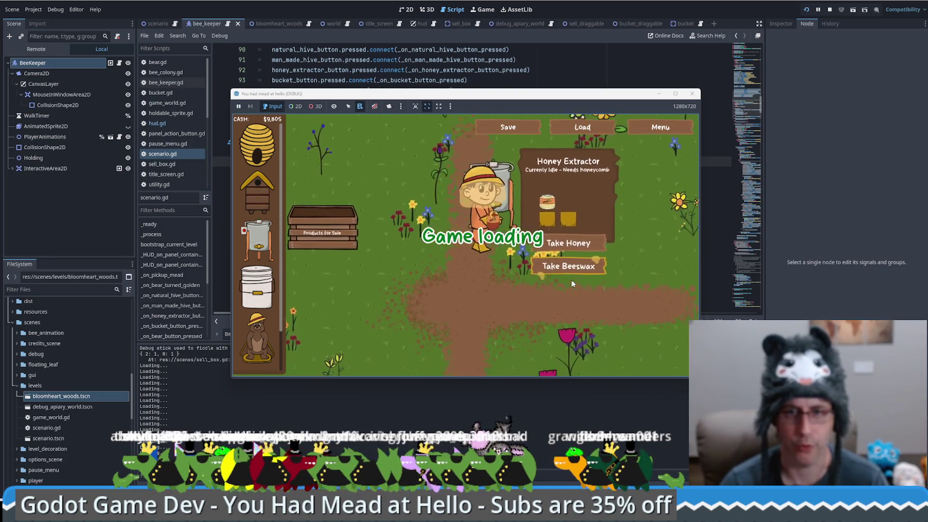
{"action": "left_click", "coordinate": [611, 289]}
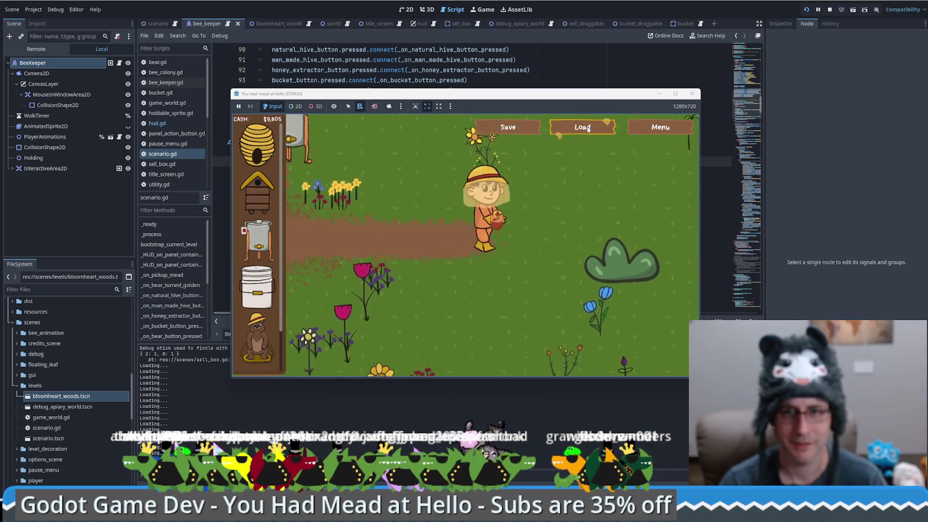
{"action": "left_click", "coordinate": [583, 127]}
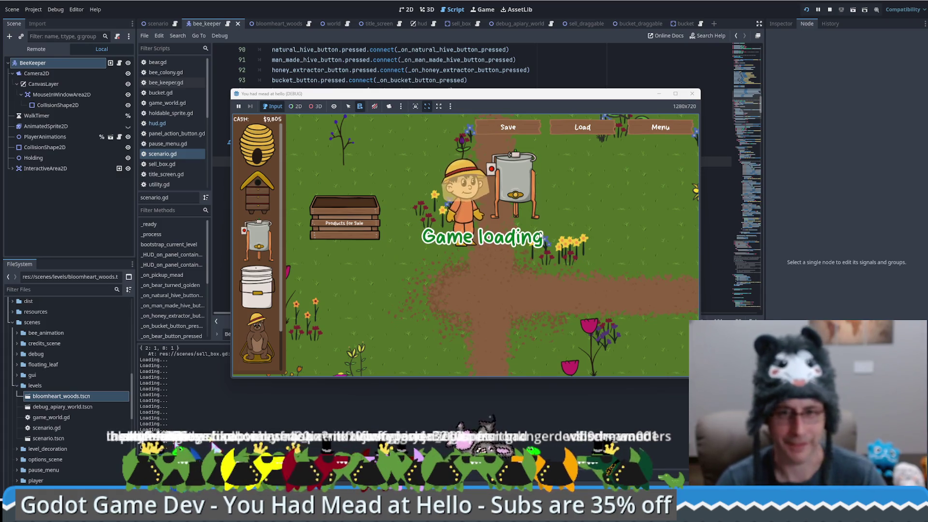
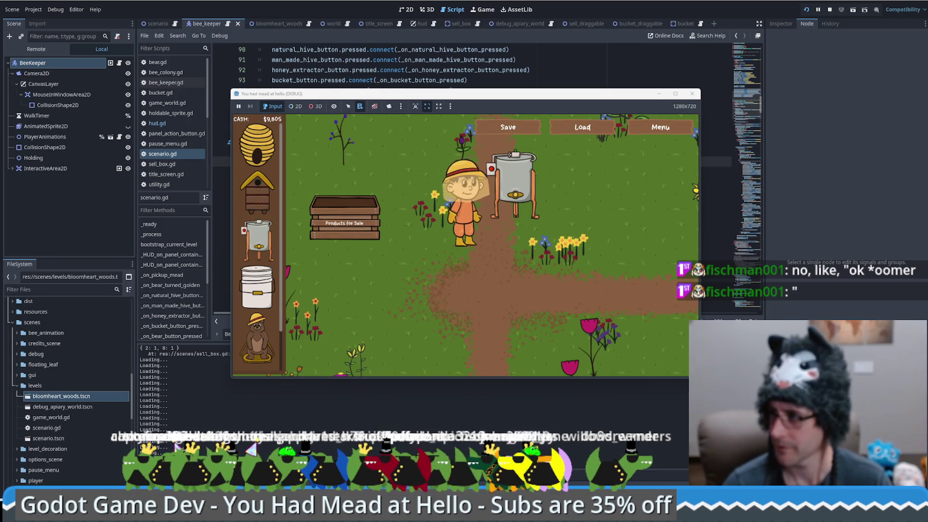
Walk the beekeeper to the honey extractor, take its honey, then stop the game with F8
{"action": "left_click", "coordinate": [406, 252]}
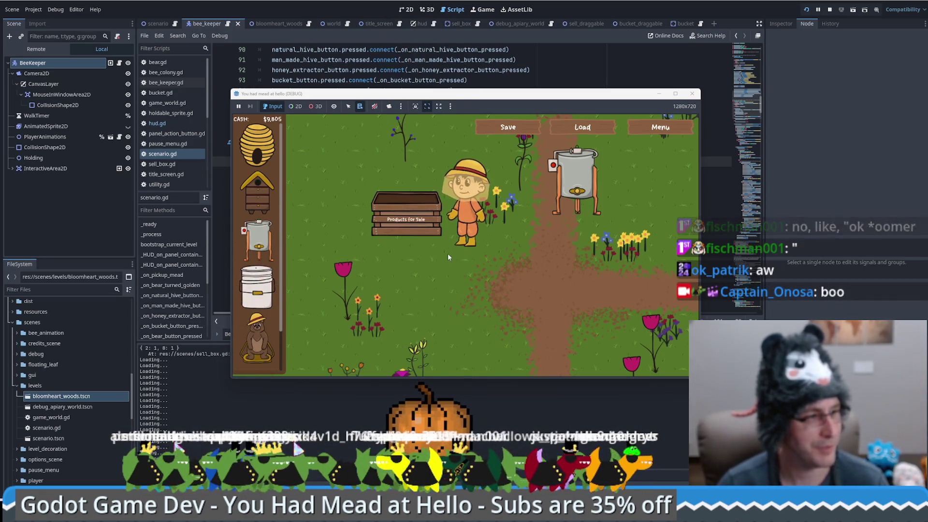
{"action": "left_click", "coordinate": [566, 193]}
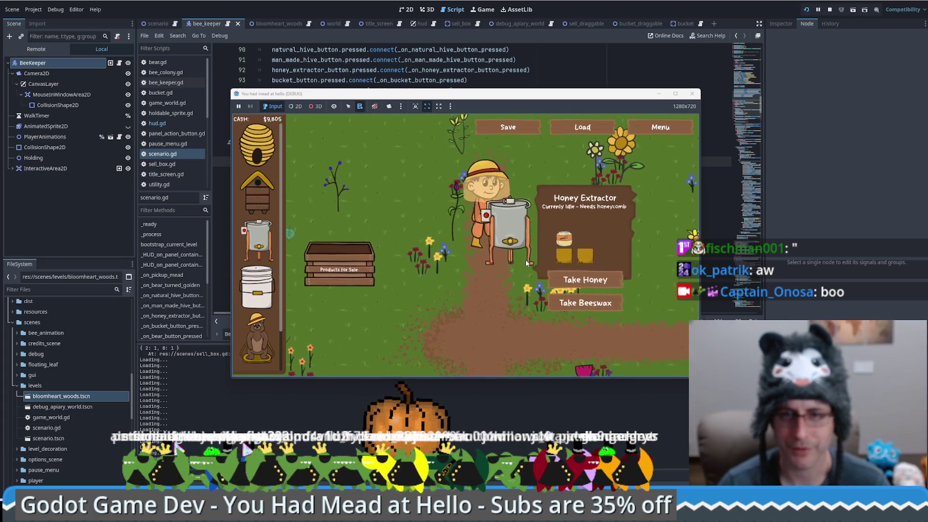
{"action": "left_click", "coordinate": [532, 278]}
{"action": "left_click", "coordinate": [456, 237]}
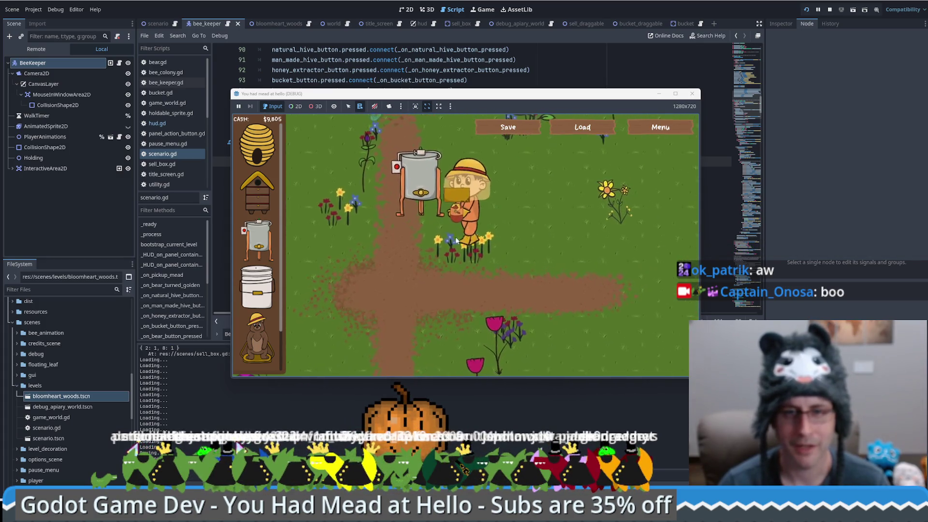
{"action": "left_click", "coordinate": [446, 250]}
{"action": "key", "text": "F8"}
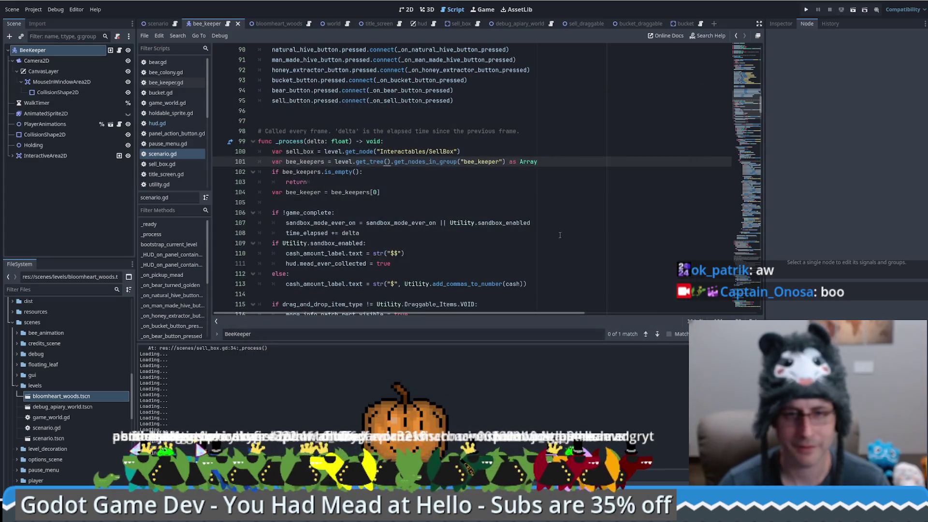
Open bee_keeper.gd and locate the holding variable and the serialize() function
{"action": "left_click", "coordinate": [228, 24]}
{"action": "left_click_drag", "start_coordinate": [743, 242], "coordinate": [730, 61]}
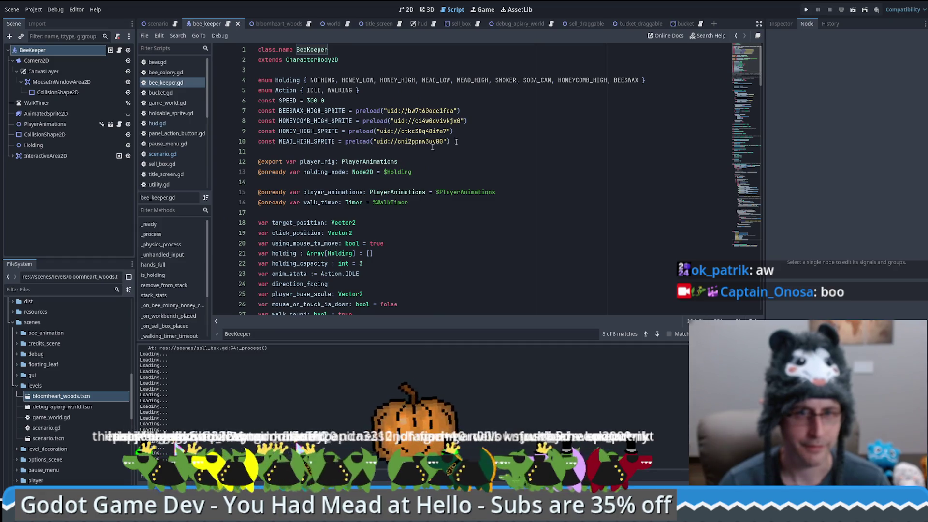
{"action": "double_click", "coordinate": [285, 254]}
{"action": "scroll", "coordinate": [550, 233], "scroll_direction": "down", "scroll_amount": 4}
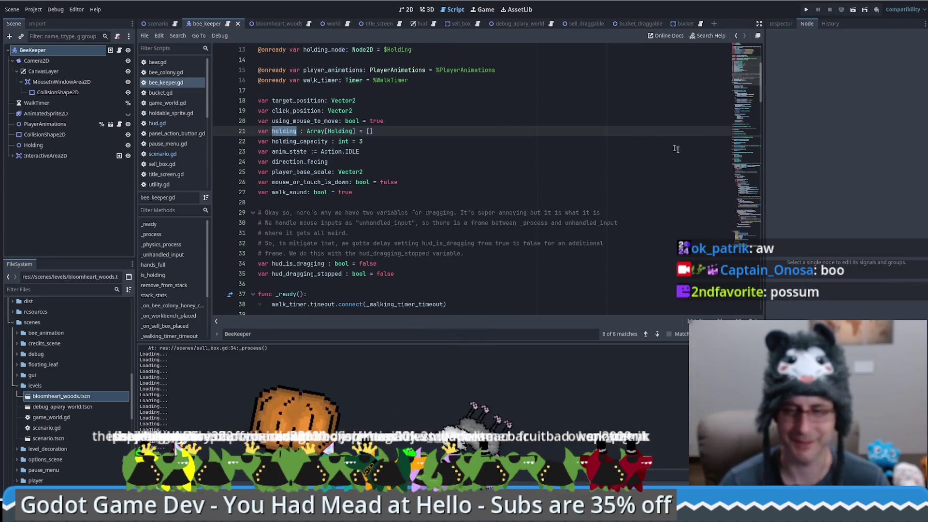
{"action": "scroll", "coordinate": [745, 71], "scroll_direction": "down", "scroll_amount": 1}
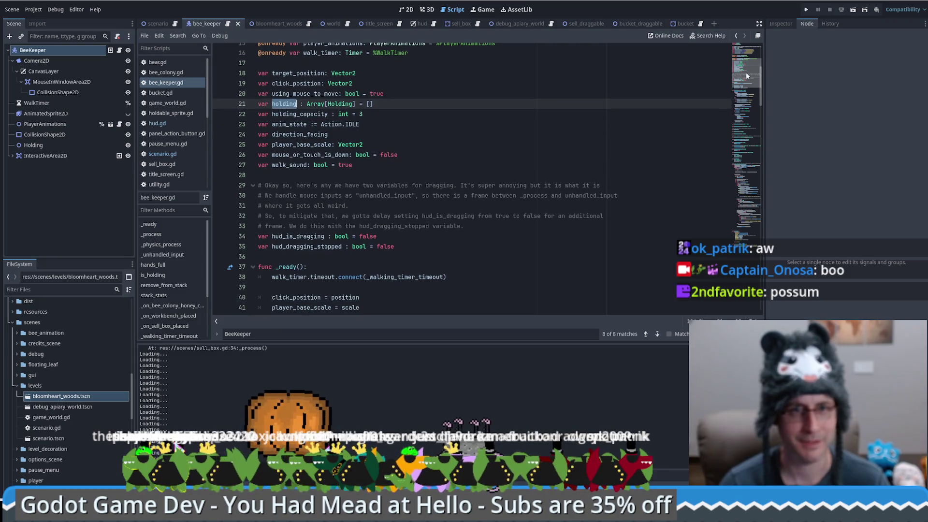
{"action": "left_click_drag", "start_coordinate": [746, 72], "coordinate": [750, 246]}
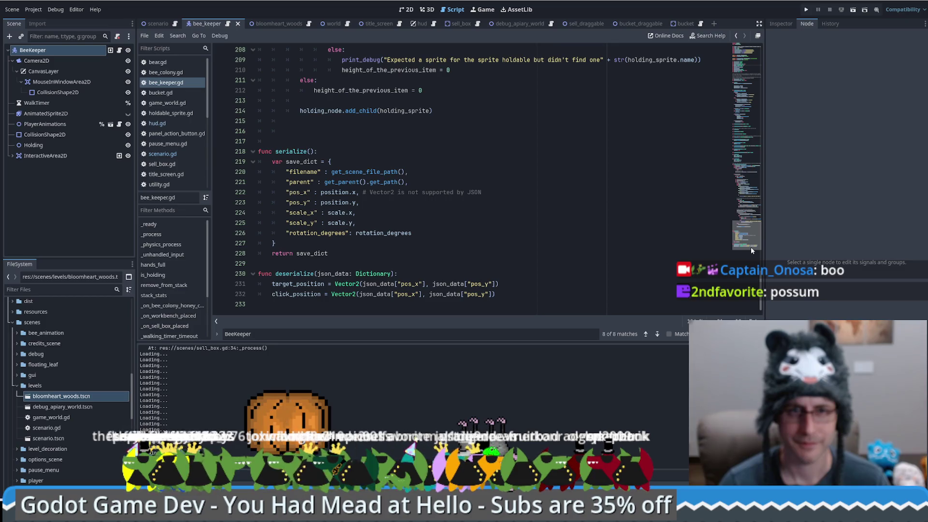
Add a "holding": holding entry after rotation_degrees in serialize()'s dictionary, then save and run
{"action": "left_click", "coordinate": [459, 233]}
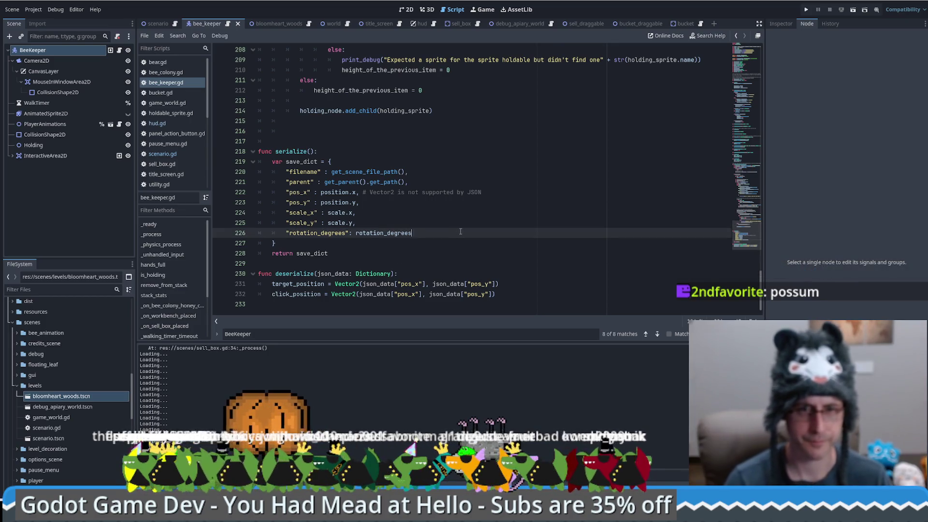
{"action": "type", "text": ","}
{"action": "key", "text": "Return"}
{"action": "type", "text": "holding\""}
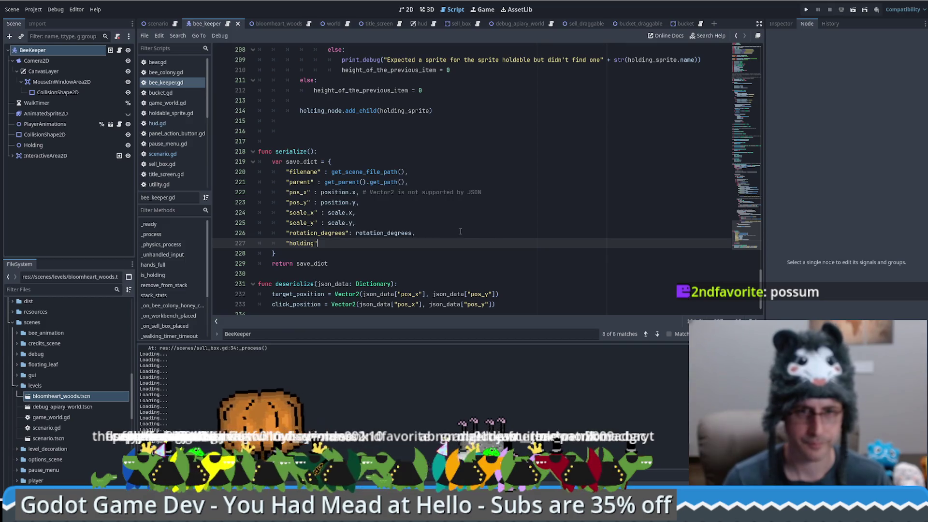
{"action": "type", "text": ": holding."}
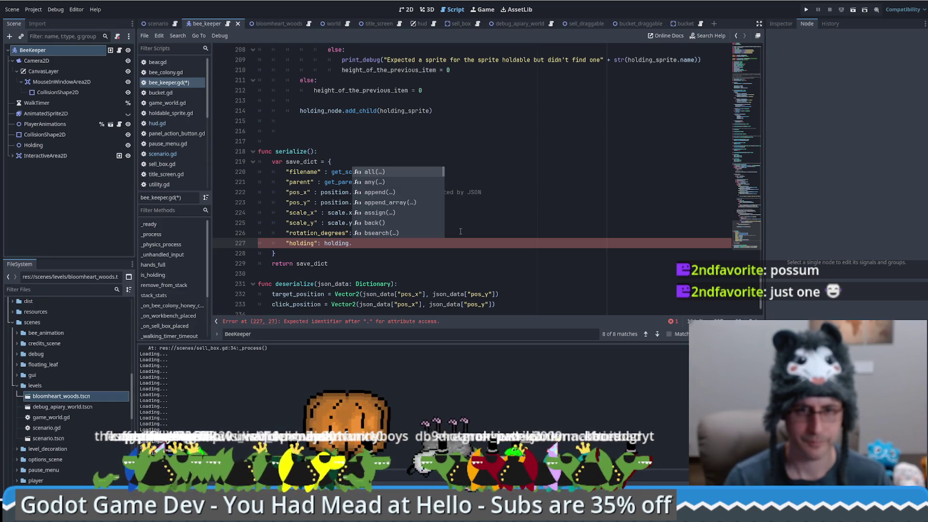
{"action": "key", "text": "BackSpace"}
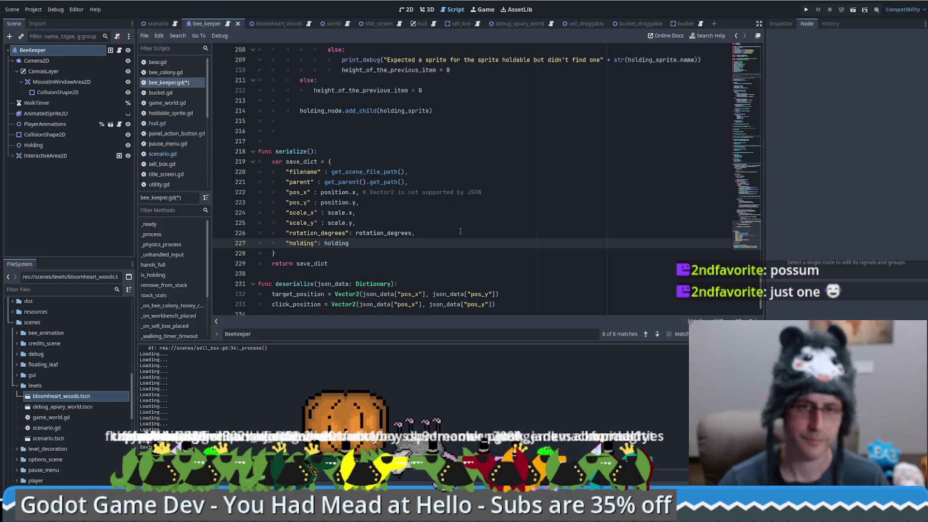
{"action": "scroll", "coordinate": [468, 231], "scroll_direction": "down", "scroll_amount": 1}
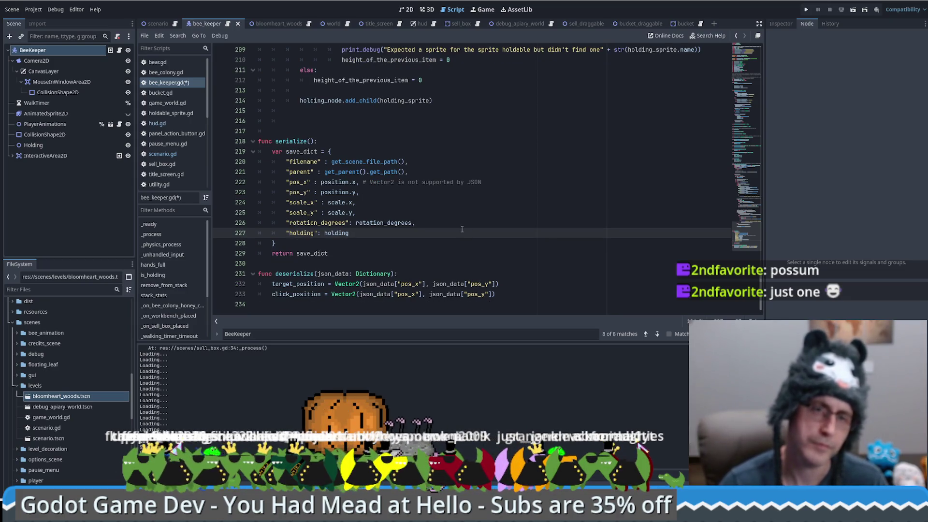
{"action": "left_click", "coordinate": [806, 10]}
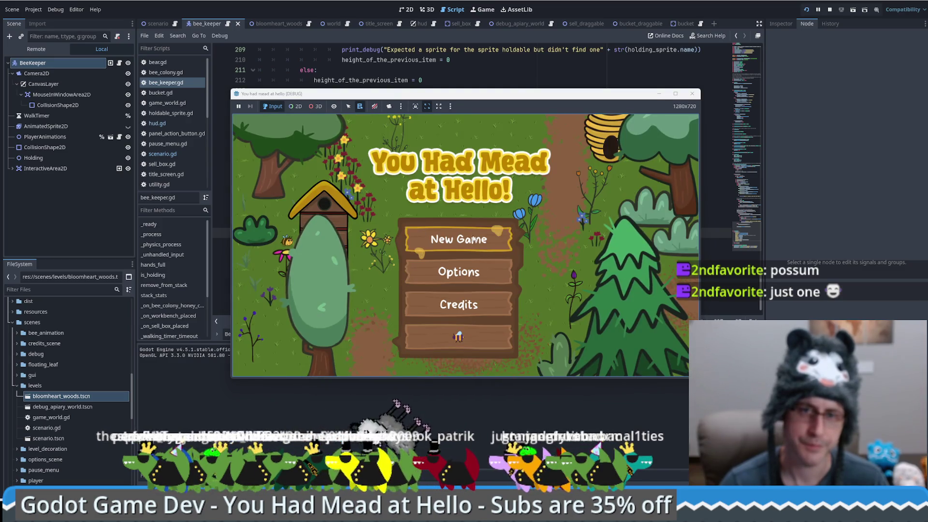
Return to the title screen and start a new game with $10,000 cash
{"action": "left_click", "coordinate": [473, 238]}
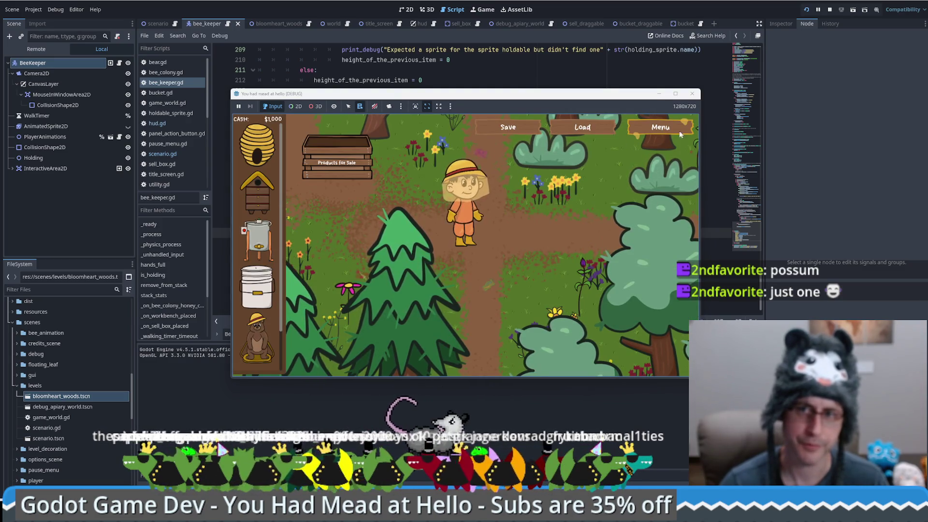
{"action": "left_click", "coordinate": [667, 129]}
{"action": "left_click", "coordinate": [638, 356]}
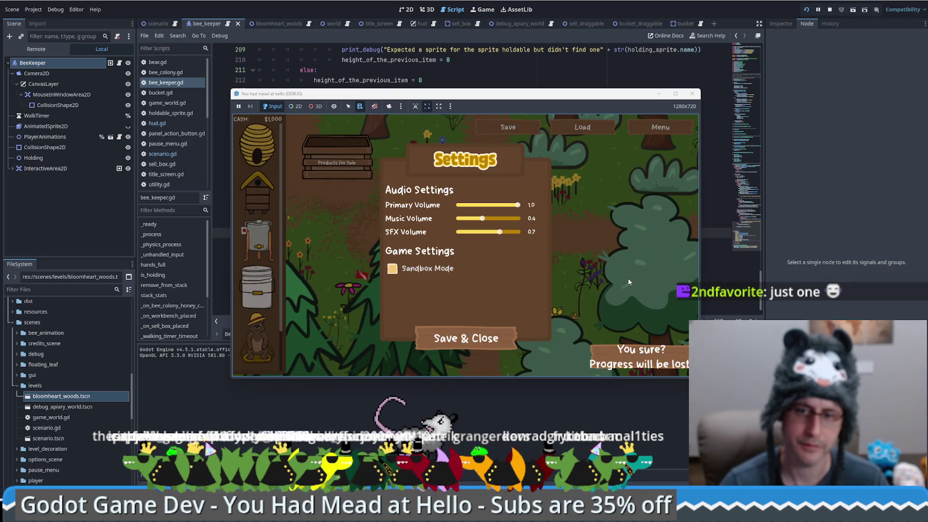
{"action": "left_click", "coordinate": [647, 370]}
{"action": "left_click", "coordinate": [465, 326]}
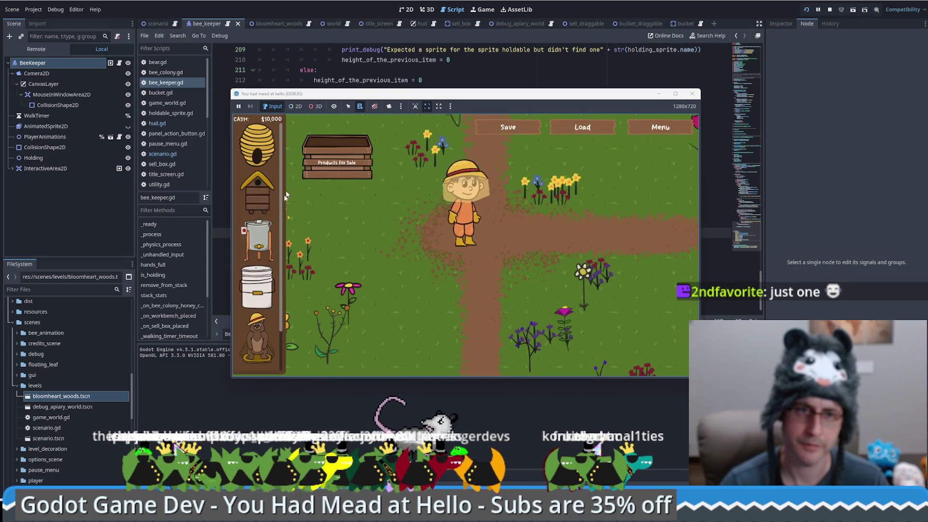
Buy and place a beehive and a food grade bucket, take honeycomb, and save the game
{"action": "left_click", "coordinate": [257, 193]}
{"action": "left_click", "coordinate": [470, 261]}
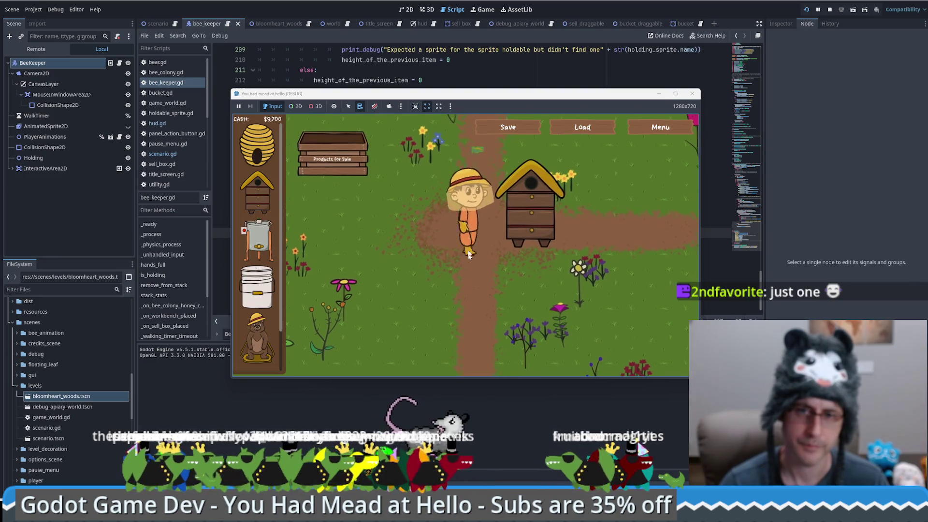
{"action": "left_click", "coordinate": [488, 250]}
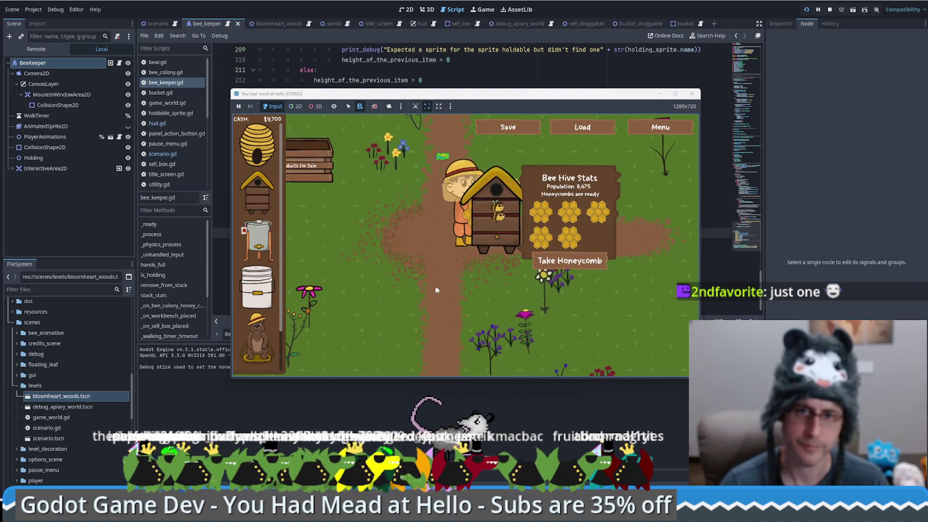
{"action": "left_click", "coordinate": [511, 222]}
{"action": "left_click", "coordinate": [257, 287]}
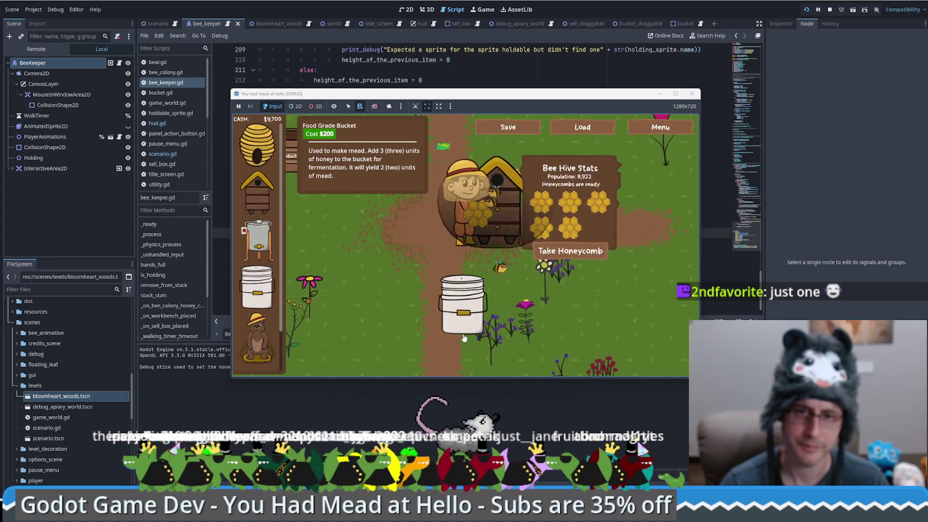
{"action": "left_click", "coordinate": [464, 337]}
{"action": "left_click", "coordinate": [527, 252]}
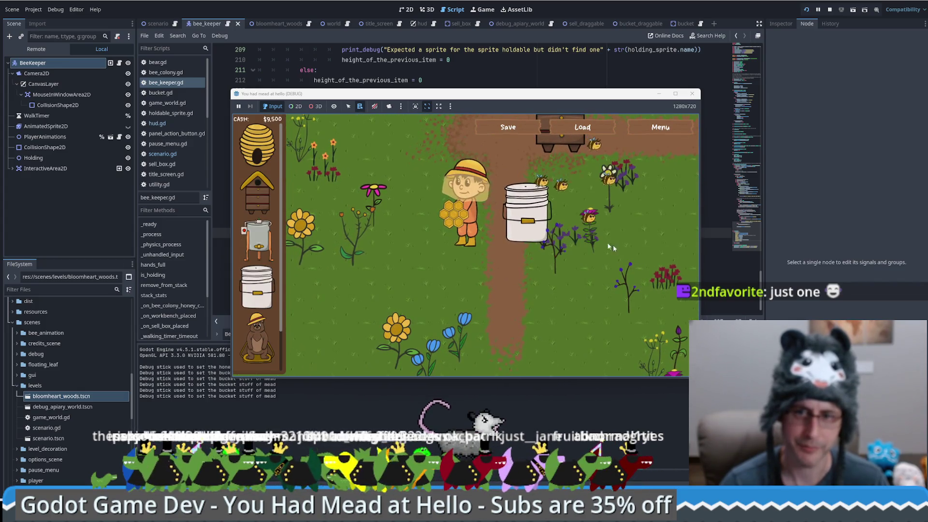
{"action": "left_click", "coordinate": [405, 268]}
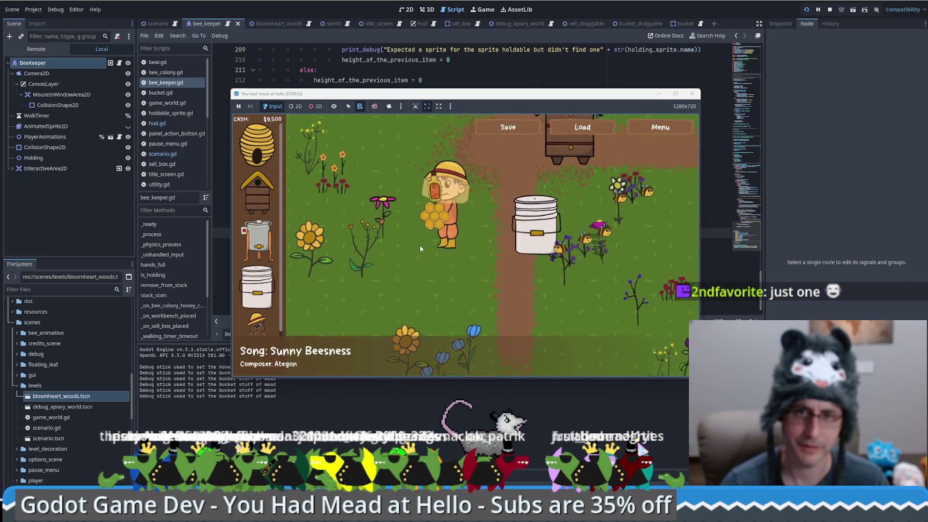
{"action": "left_click", "coordinate": [501, 130]}
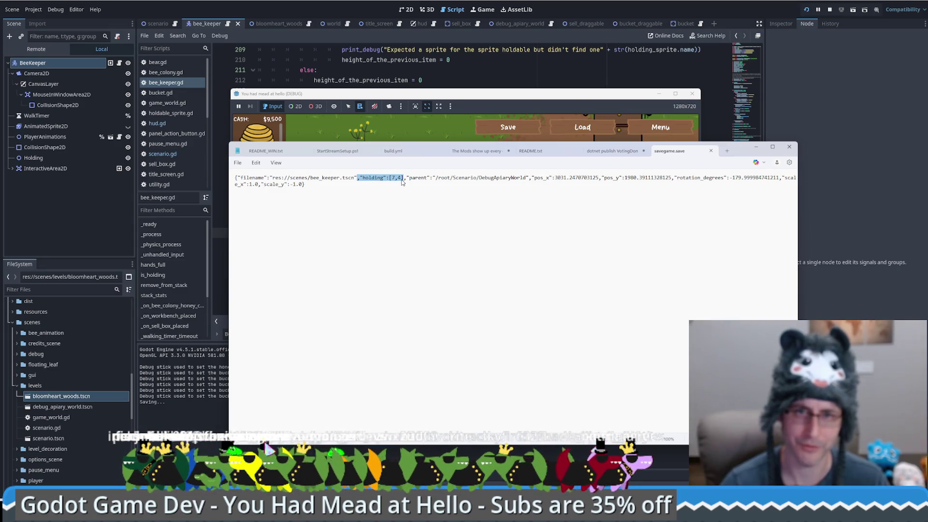
{"action": "left_click", "coordinate": [495, 104]}
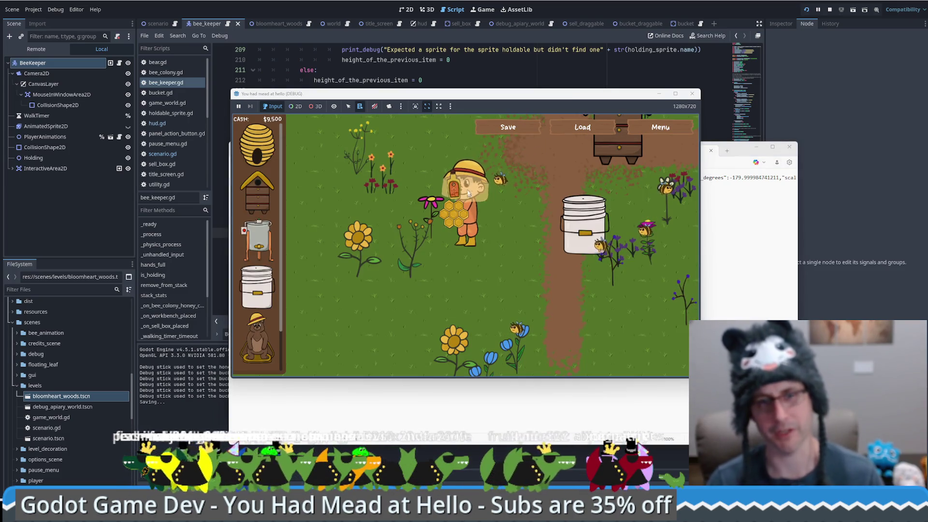
{"action": "left_click", "coordinate": [593, 289]}
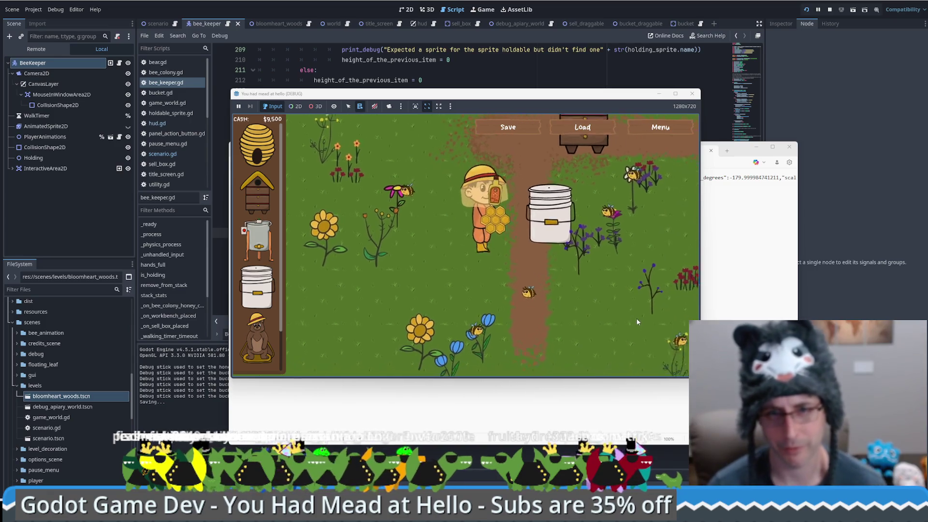
{"action": "left_click", "coordinate": [589, 130]}
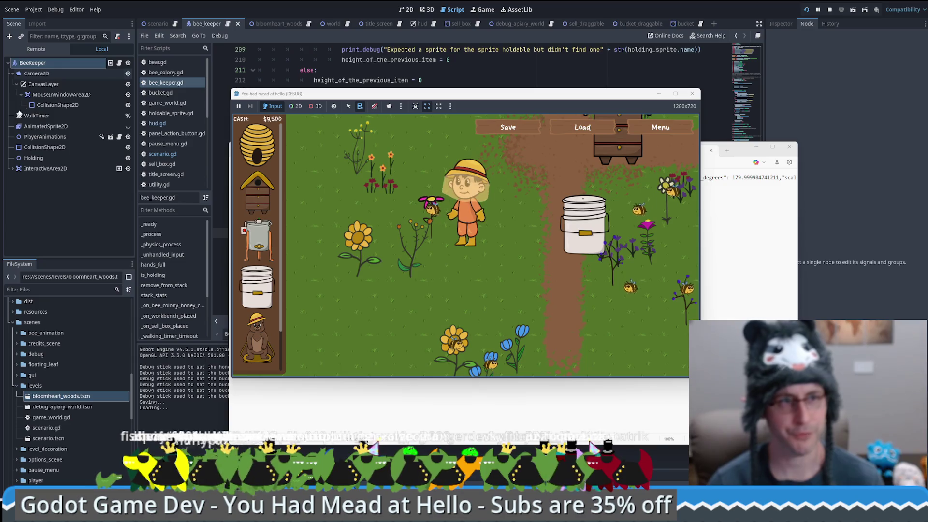
{"action": "left_click", "coordinate": [37, 49]}
{"action": "left_click", "coordinate": [13, 95]}
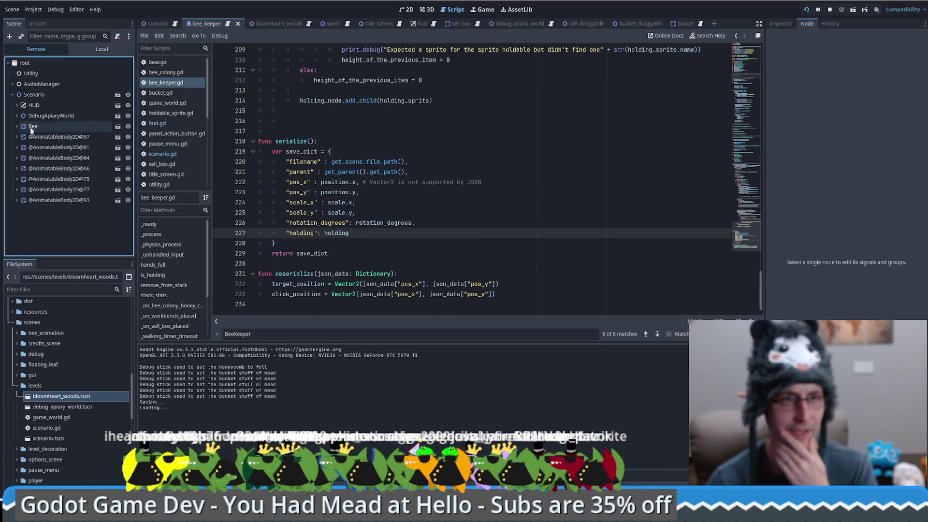
{"action": "left_click", "coordinate": [52, 201]}
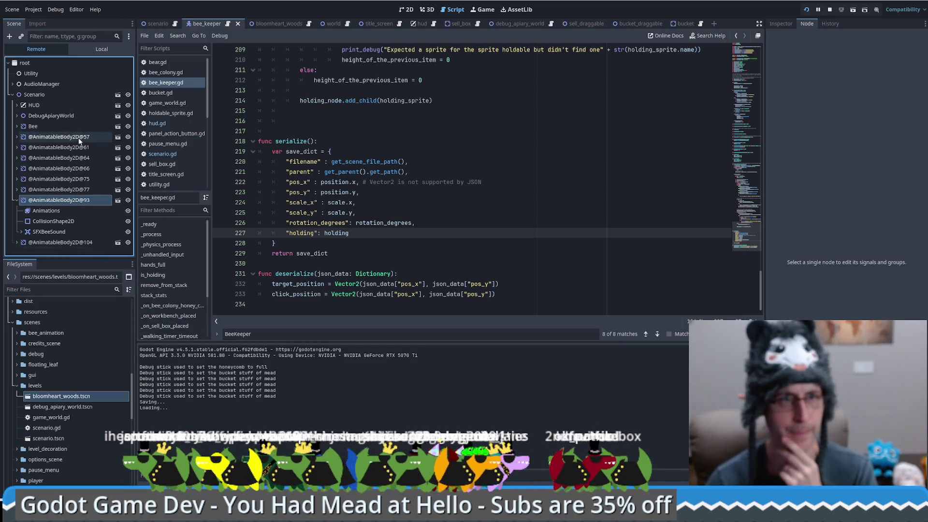
{"action": "left_click", "coordinate": [118, 202]}
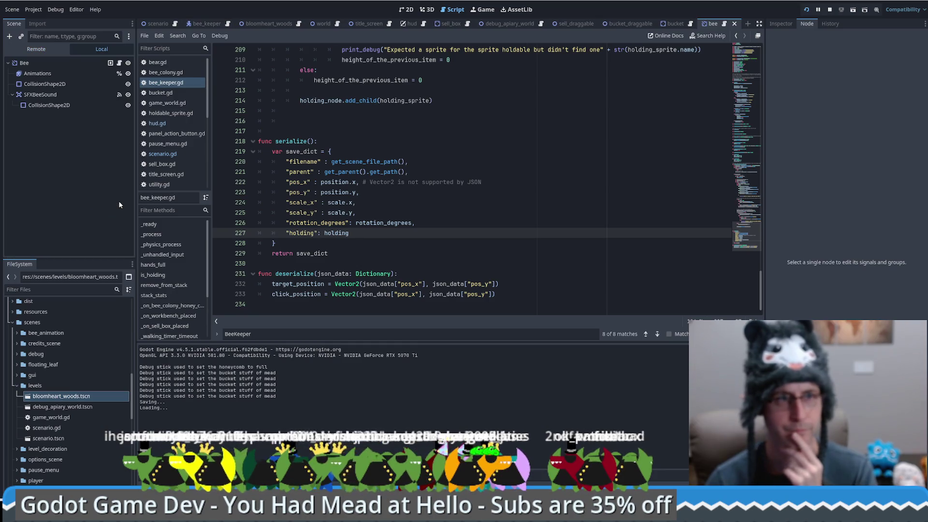
{"action": "left_click", "coordinate": [158, 24]}
{"action": "left_click", "coordinate": [50, 51]}
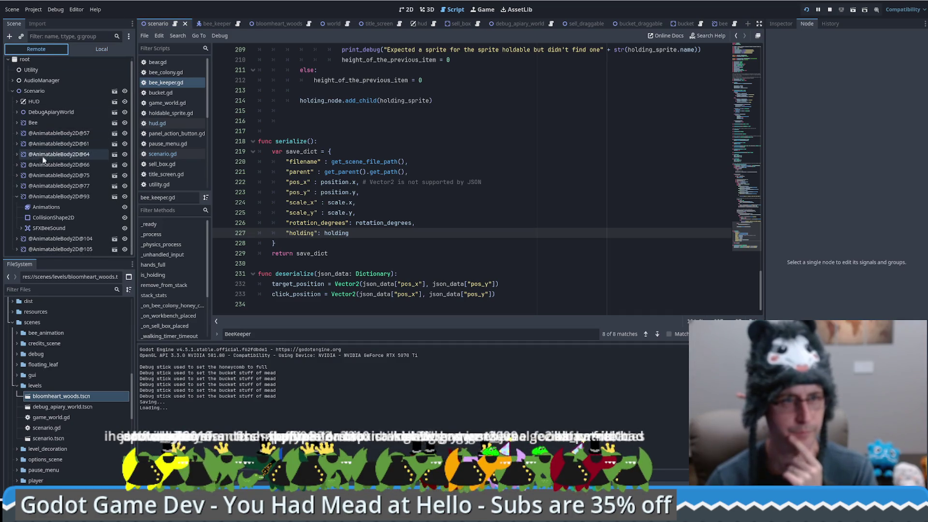
{"action": "left_click", "coordinate": [47, 187]}
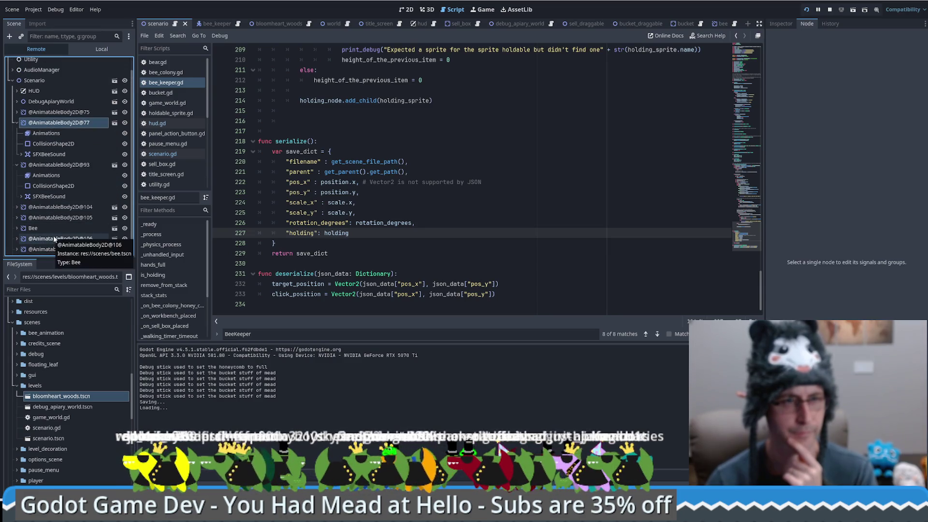
{"action": "left_click", "coordinate": [49, 126]}
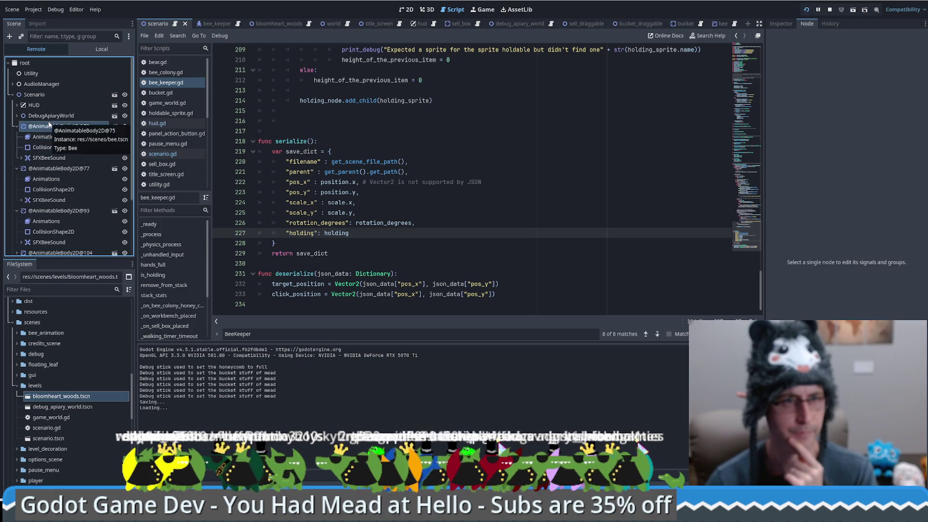
{"action": "scroll", "coordinate": [50, 188], "scroll_direction": "down", "scroll_amount": 3}
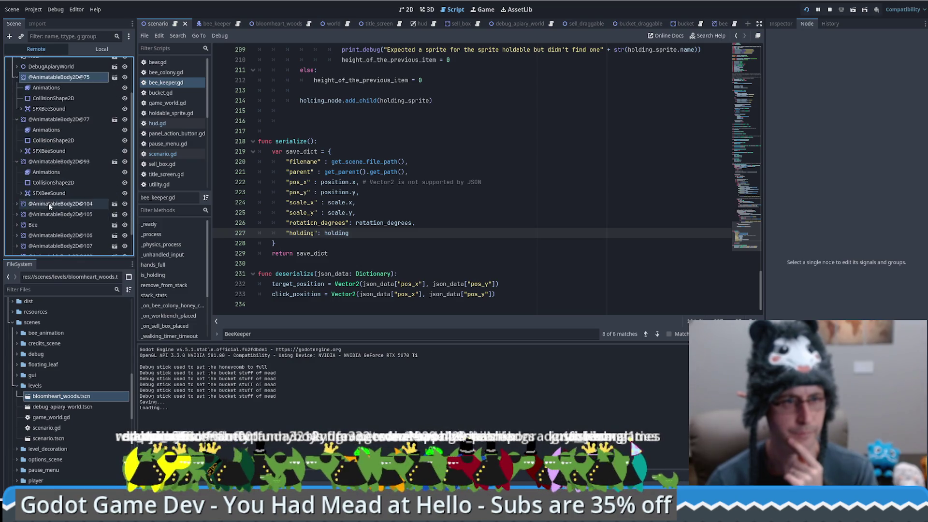
{"action": "left_click", "coordinate": [49, 203]}
{"action": "left_click", "coordinate": [52, 246]}
{"action": "scroll", "coordinate": [51, 223], "scroll_direction": "down", "scroll_amount": 3}
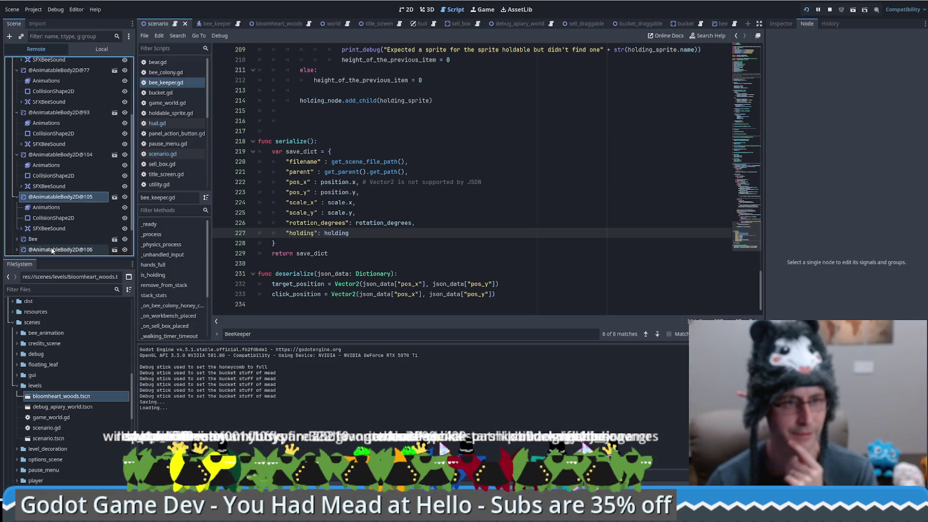
{"action": "scroll", "coordinate": [51, 242], "scroll_direction": "down", "scroll_amount": 3}
{"action": "left_click", "coordinate": [53, 232]}
{"action": "scroll", "coordinate": [54, 220], "scroll_direction": "down", "scroll_amount": 3}
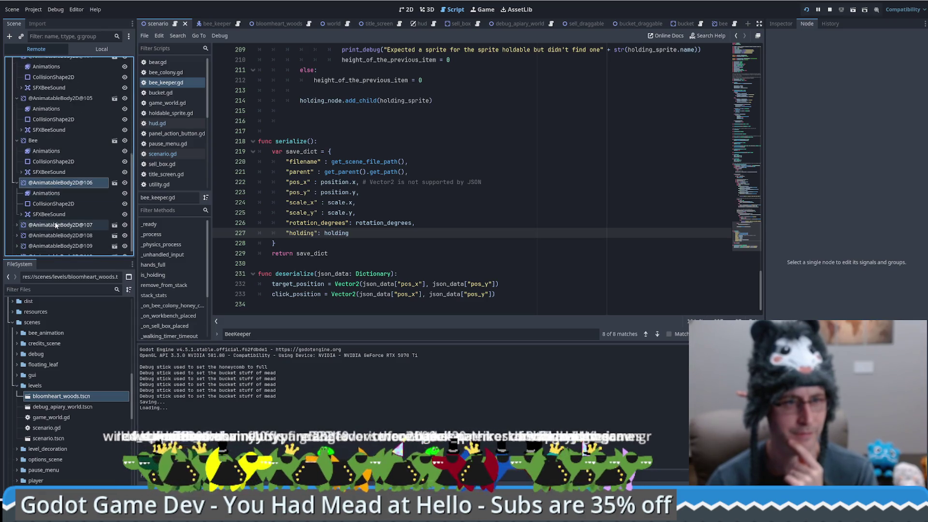
{"action": "left_click", "coordinate": [56, 219]}
{"action": "scroll", "coordinate": [56, 219], "scroll_direction": "down", "scroll_amount": 3}
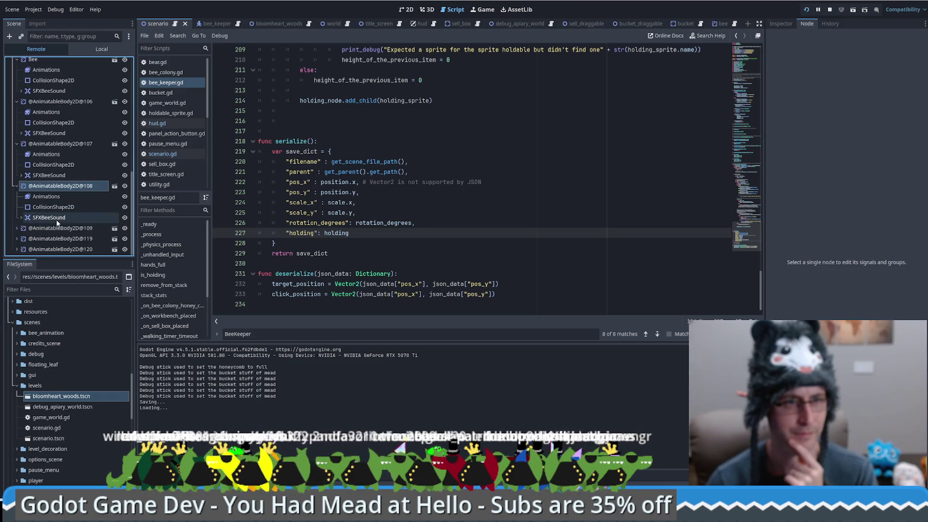
{"action": "left_click", "coordinate": [58, 229]}
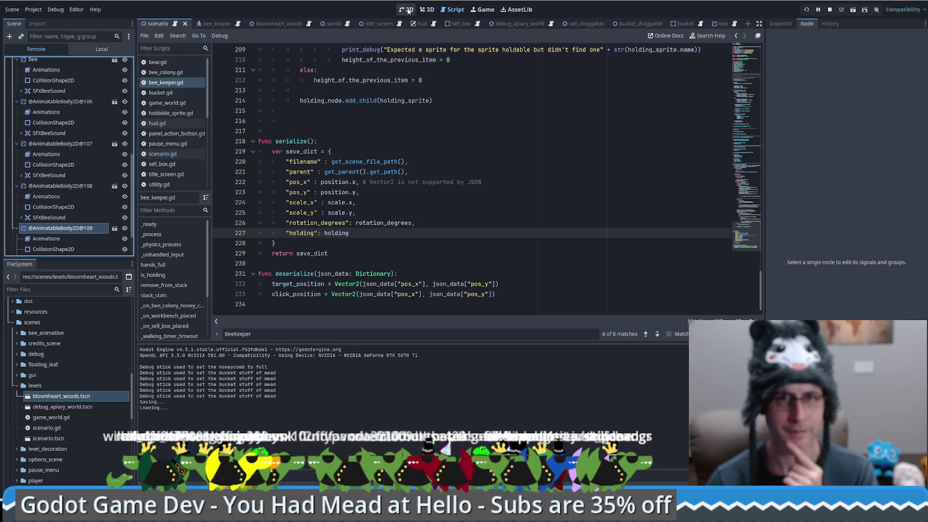
Expand DebugApiaryWorld and view the live beekeeper's properties, whose Holding array has size 0
{"action": "left_click", "coordinate": [473, 9]}
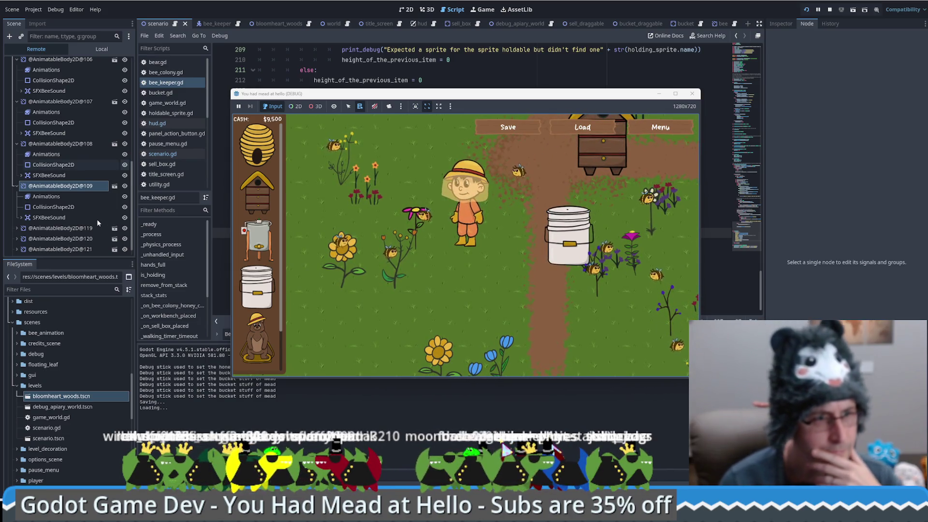
{"action": "scroll", "coordinate": [72, 193], "scroll_direction": "up", "scroll_amount": 4}
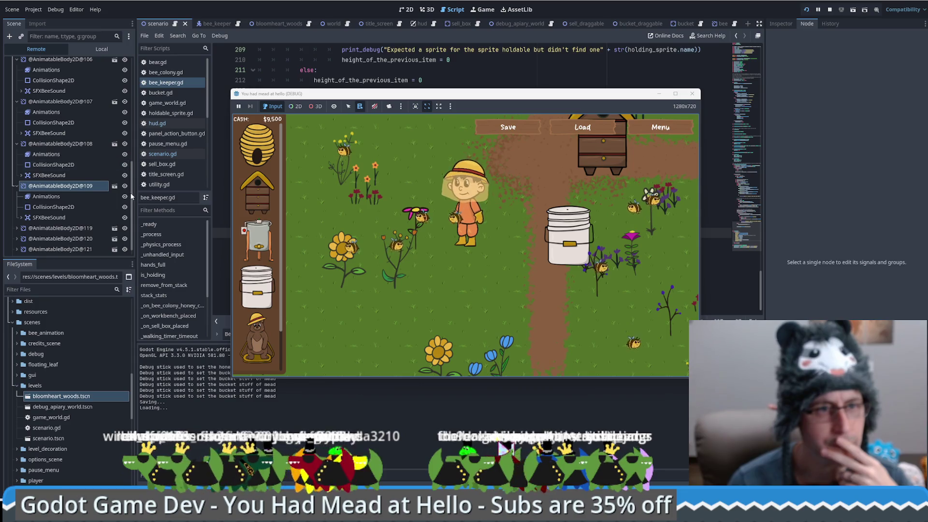
{"action": "left_click", "coordinate": [123, 137]}
{"action": "scroll", "coordinate": [120, 84], "scroll_direction": "up", "scroll_amount": 5}
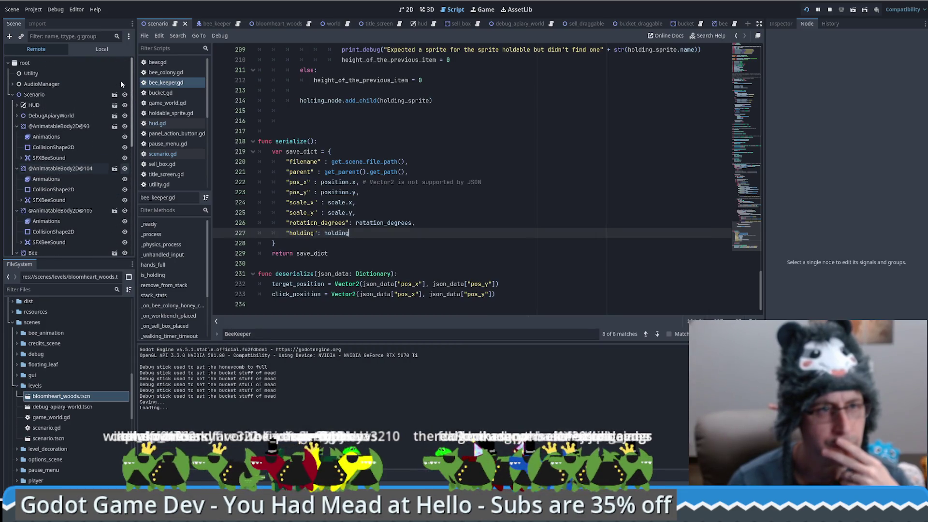
{"action": "left_click", "coordinate": [17, 116]}
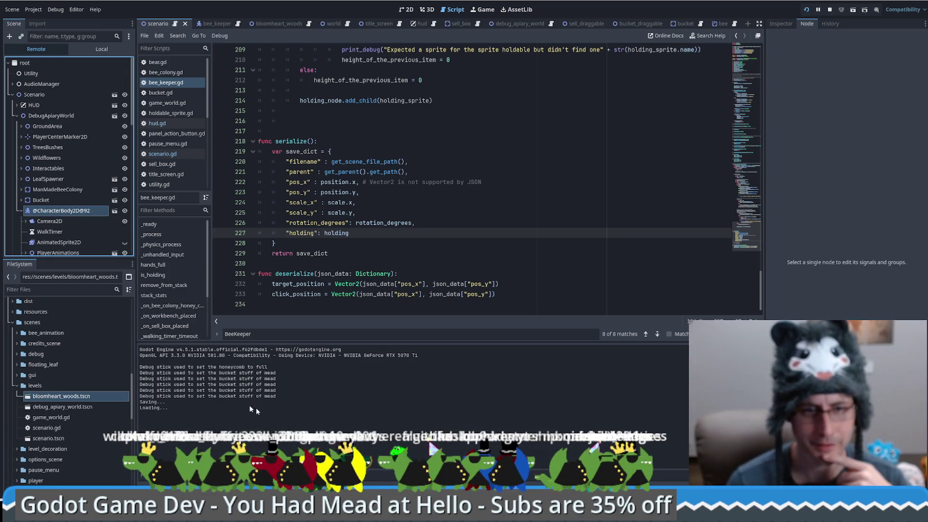
{"action": "left_click", "coordinate": [782, 24]}
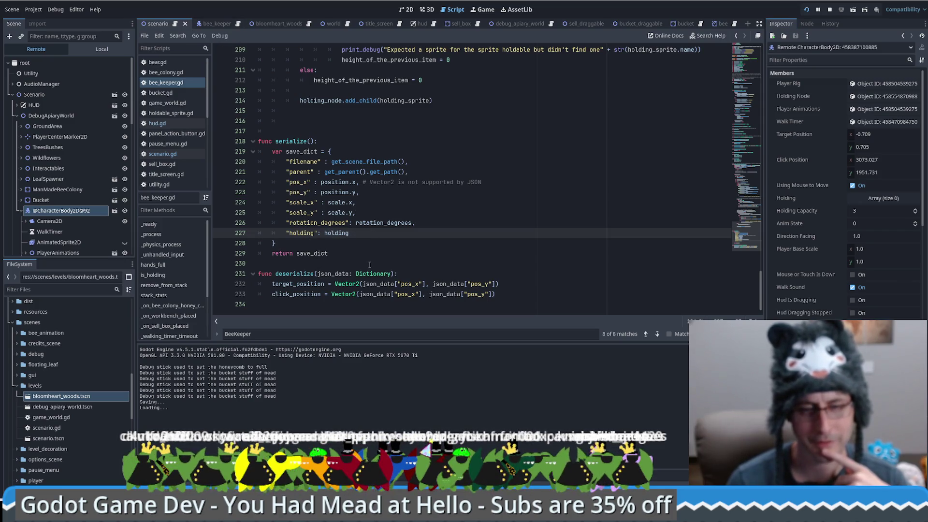
{"action": "scroll", "coordinate": [516, 183], "scroll_direction": "up", "scroll_amount": 15}
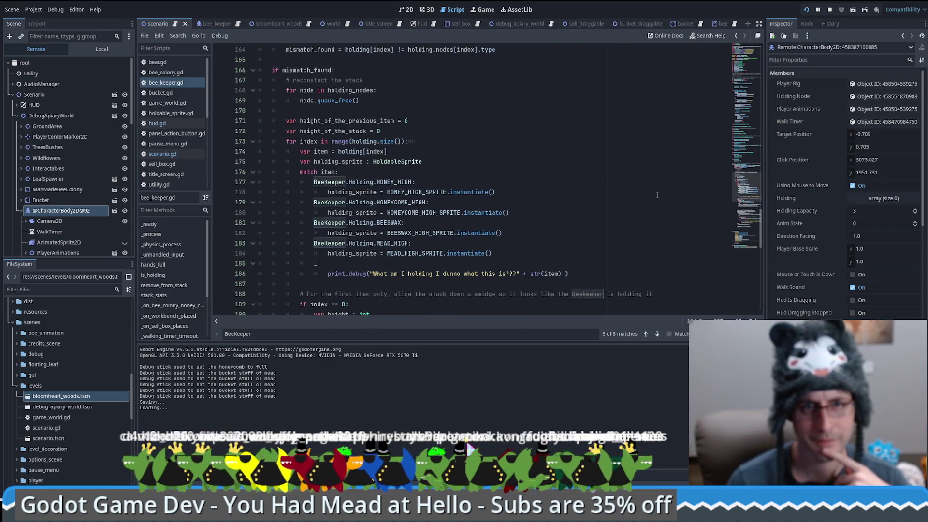
Add an invalidate_holding_visual_stack() call at the end of deserialize in bee_keeper.gd
{"action": "scroll", "coordinate": [658, 195], "scroll_direction": "up", "scroll_amount": 6}
{"action": "double_click", "coordinate": [377, 162]}
{"action": "key", "text": "ctrl+c"}
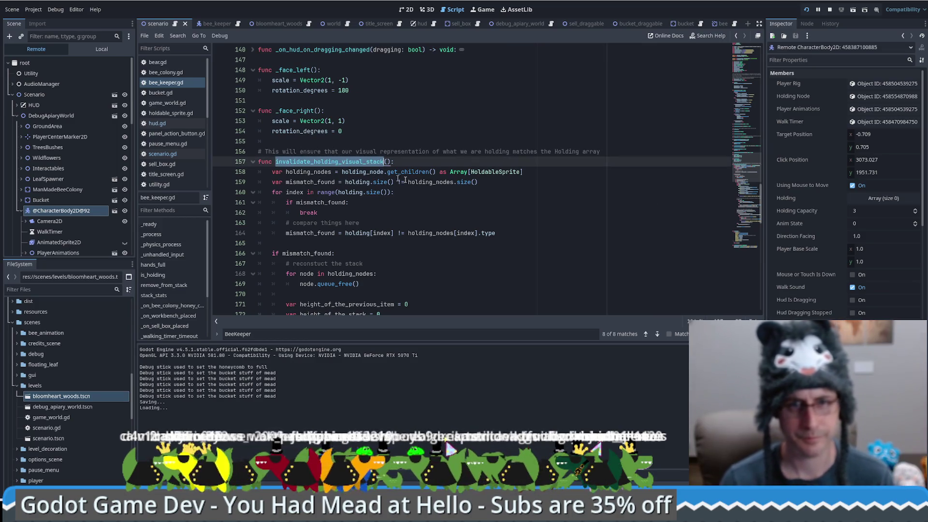
{"action": "scroll", "coordinate": [468, 189], "scroll_direction": "down", "scroll_amount": 20}
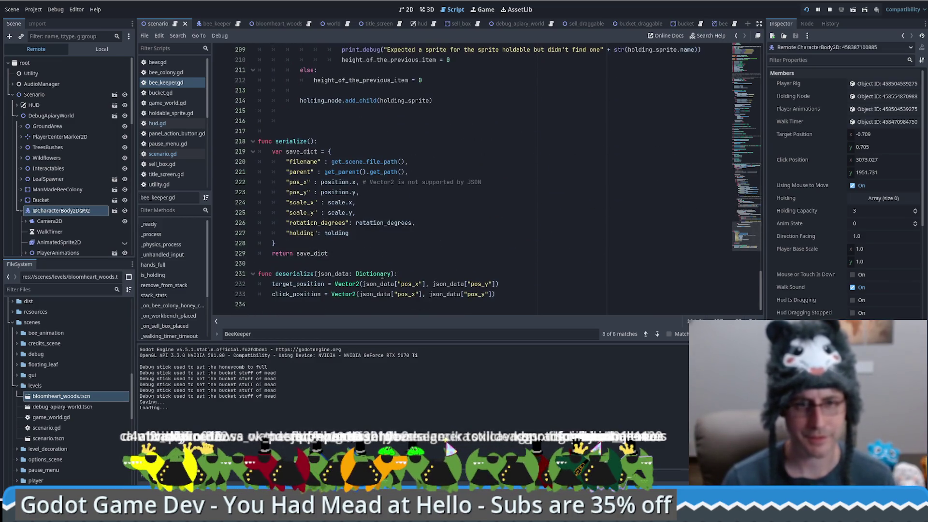
{"action": "left_click", "coordinate": [526, 293]}
{"action": "key", "text": "Return"}
{"action": "key", "text": "ctrl+v"}
{"action": "type", "text": "()"}
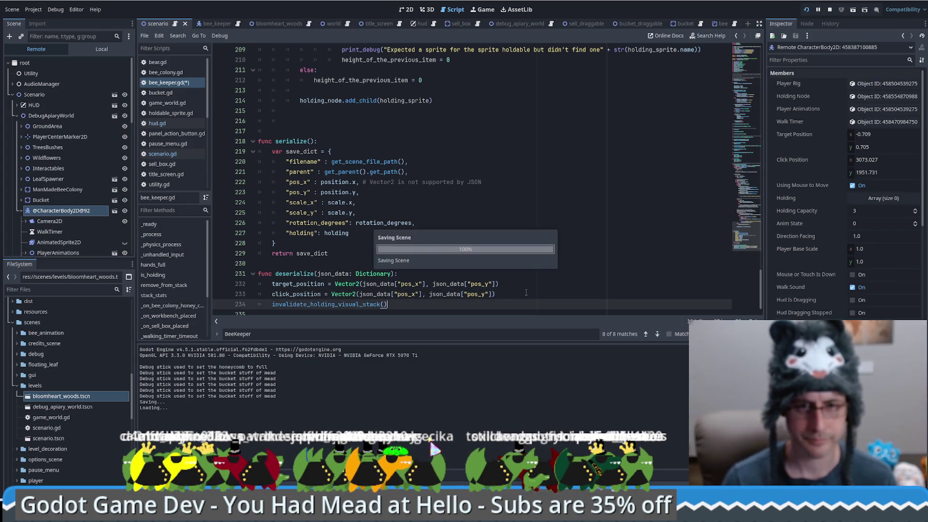
Run the game, set a breakpoint on line 232, and load the save to hit it
{"action": "key", "text": "F5"}
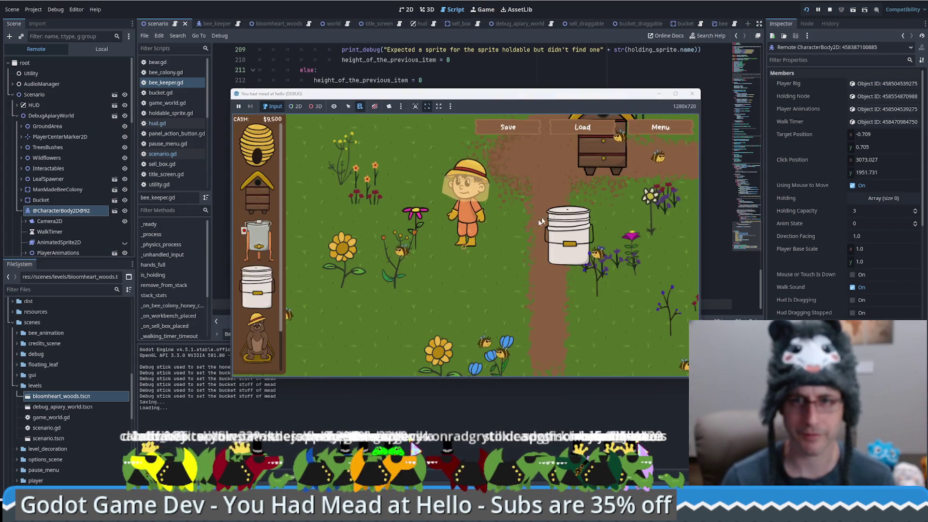
{"action": "left_click", "coordinate": [573, 129]}
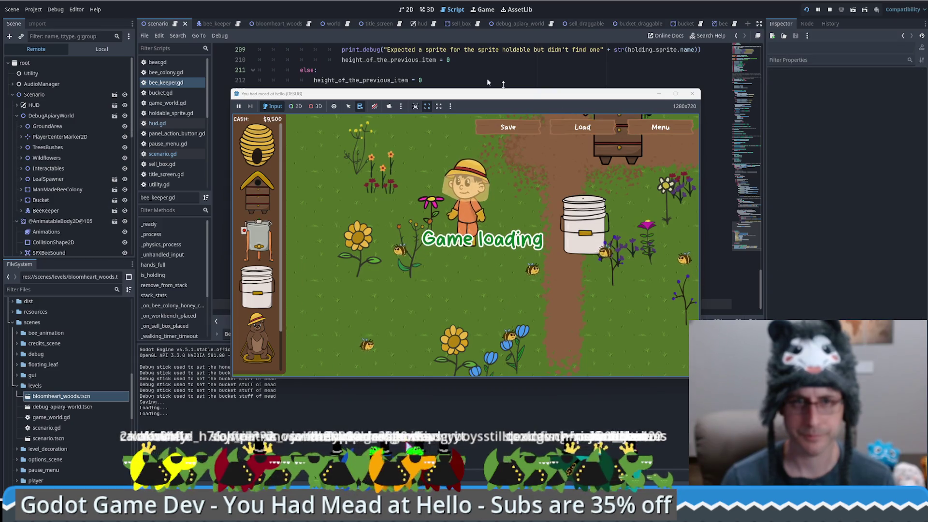
{"action": "left_click", "coordinate": [404, 70]}
{"action": "left_click", "coordinate": [219, 284]}
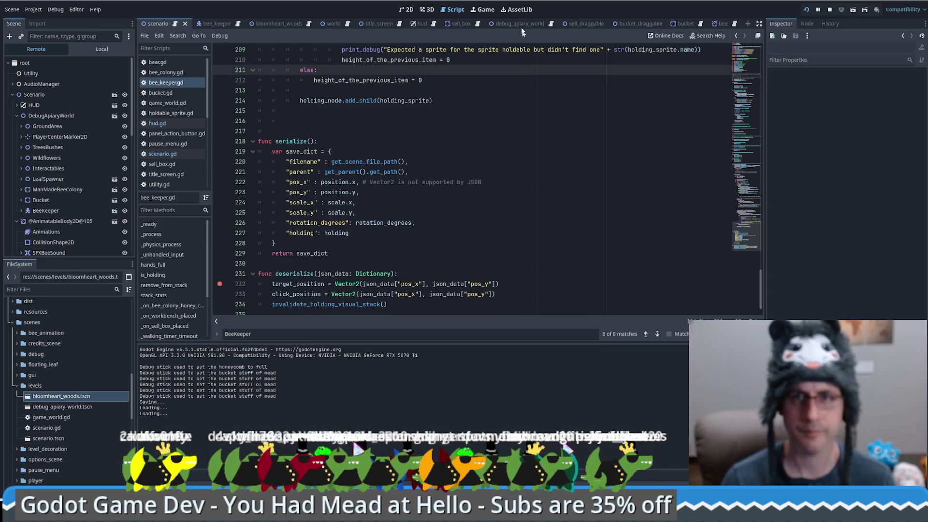
{"action": "left_click", "coordinate": [484, 14]}
{"action": "left_click", "coordinate": [573, 130]}
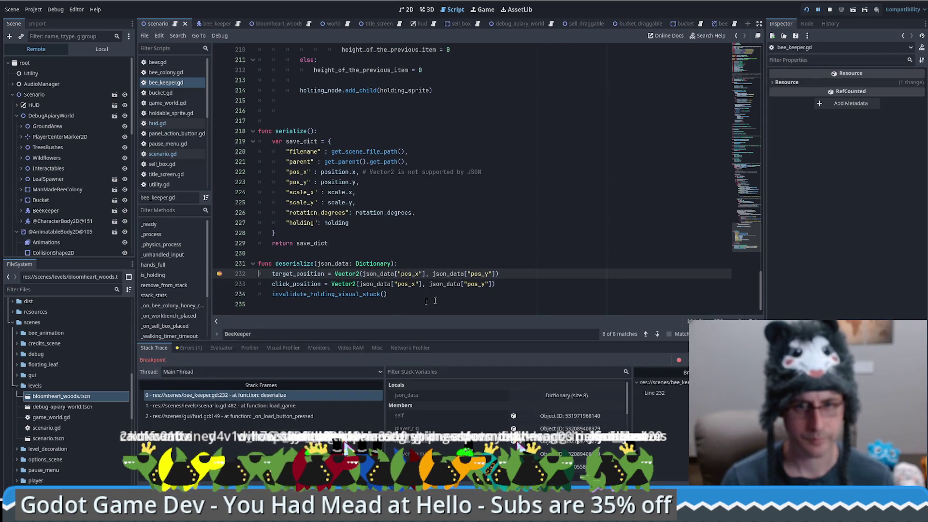
Expand json_data in the paused frame to inspect the saved holding array of size 2
{"action": "left_click", "coordinate": [566, 416]}
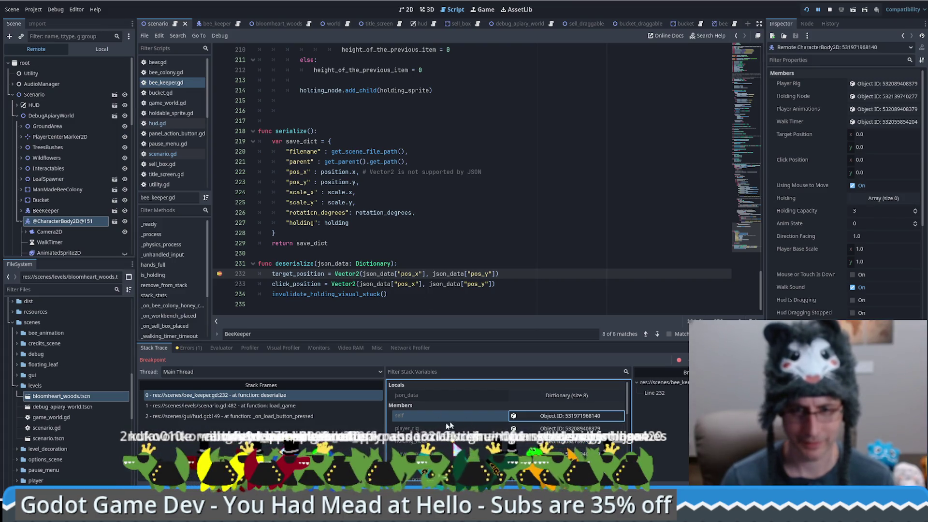
{"action": "left_click", "coordinate": [556, 396]}
{"action": "left_click", "coordinate": [556, 396]}
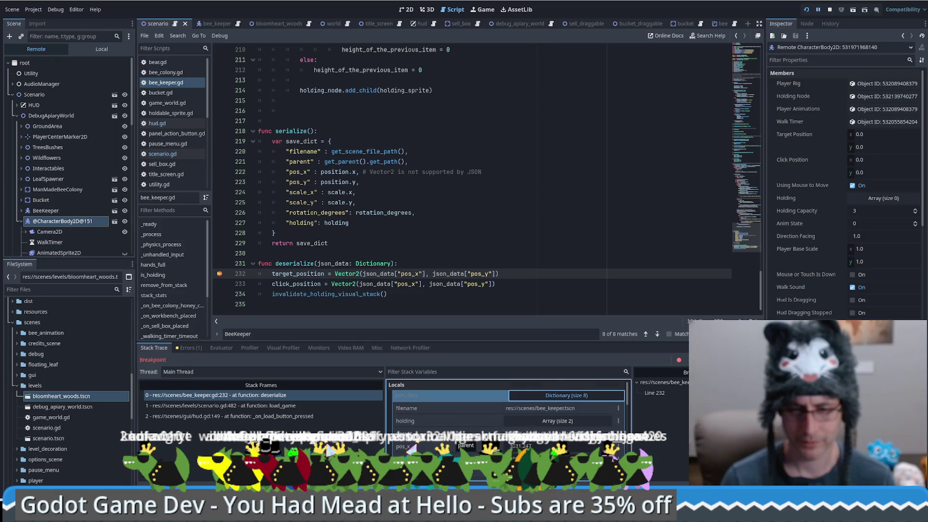
{"action": "scroll", "coordinate": [556, 396], "scroll_direction": "down", "scroll_amount": 1}
{"action": "scroll", "coordinate": [556, 411], "scroll_direction": "up", "scroll_amount": 1}
{"action": "left_click", "coordinate": [579, 421]}
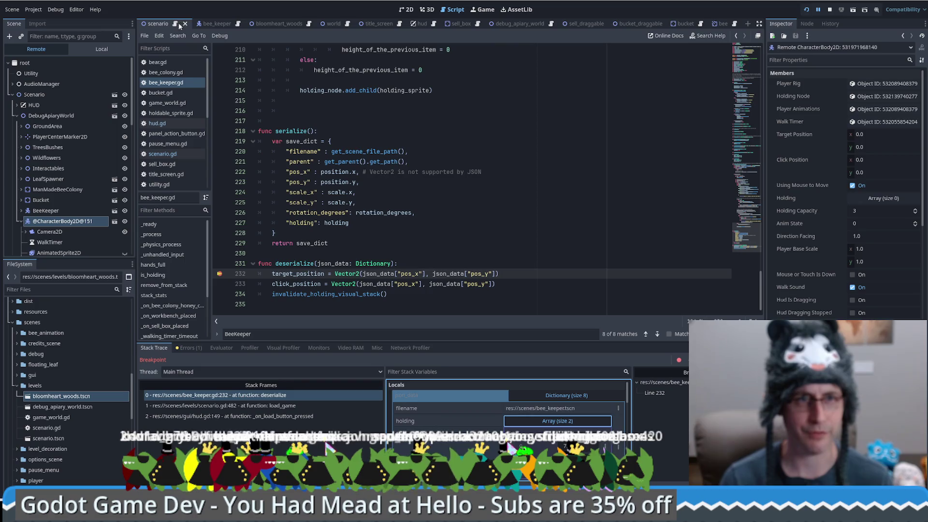
{"action": "left_click", "coordinate": [735, 35]}
Add or "scale_x" to the skipped-keys condition on line 477 of scenario.gd
{"action": "scroll", "coordinate": [743, 96], "scroll_direction": "up", "scroll_amount": 8}
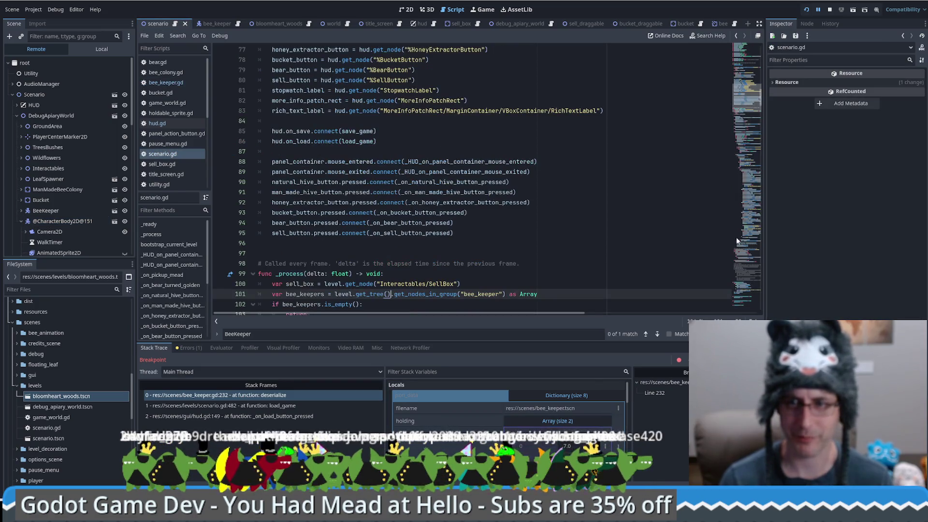
{"action": "left_click_drag", "start_coordinate": [733, 263], "coordinate": [757, 309]}
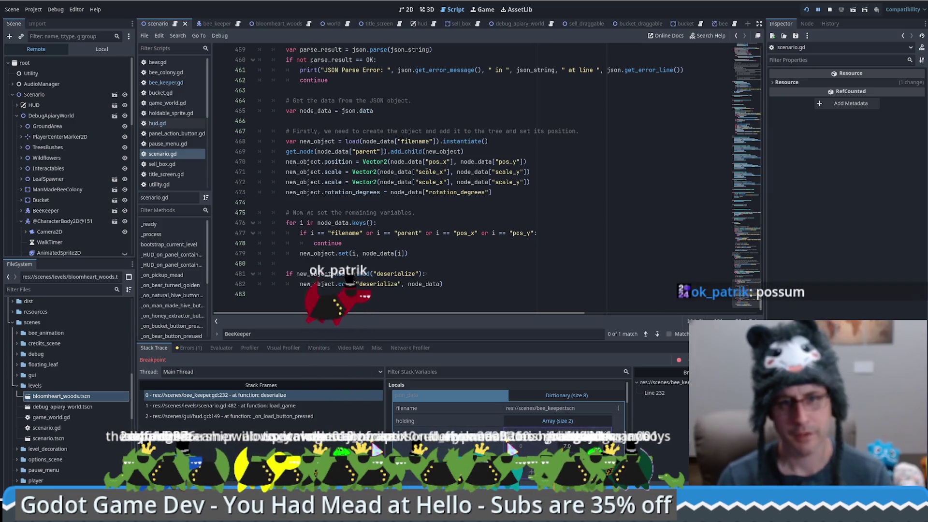
{"action": "double_click", "coordinate": [426, 171]}
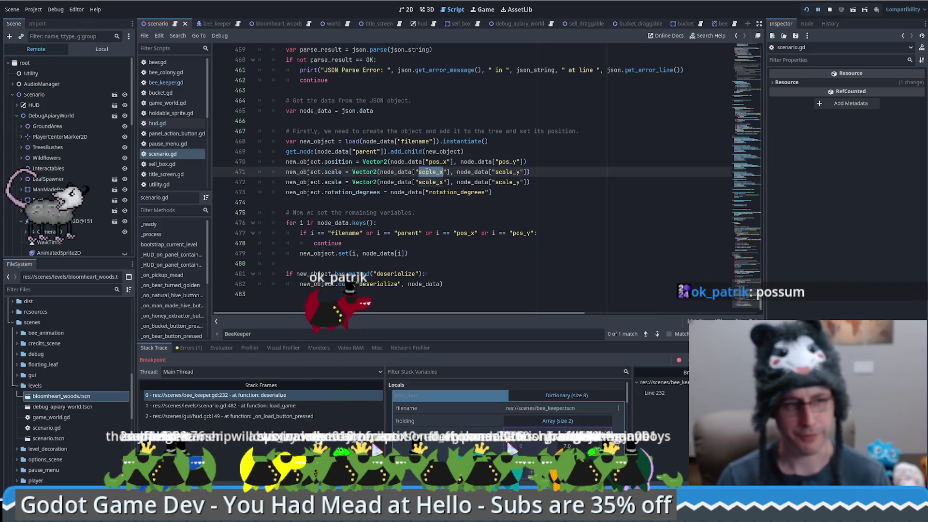
{"action": "left_click", "coordinate": [537, 233]}
{"action": "key", "text": "Left"}
{"action": "type", "text": "or \"scale_x"}
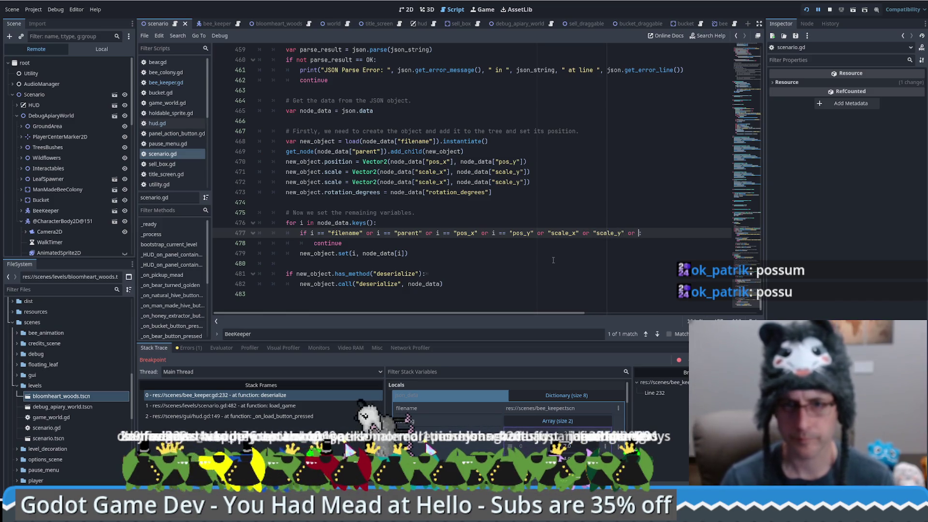
Add "rotation_degrees" to the same skipped keys, save scenario.gd, and resume with F12
{"action": "key", "text": "ctrl+BackSpace"}
{"action": "double_click", "coordinate": [457, 193]}
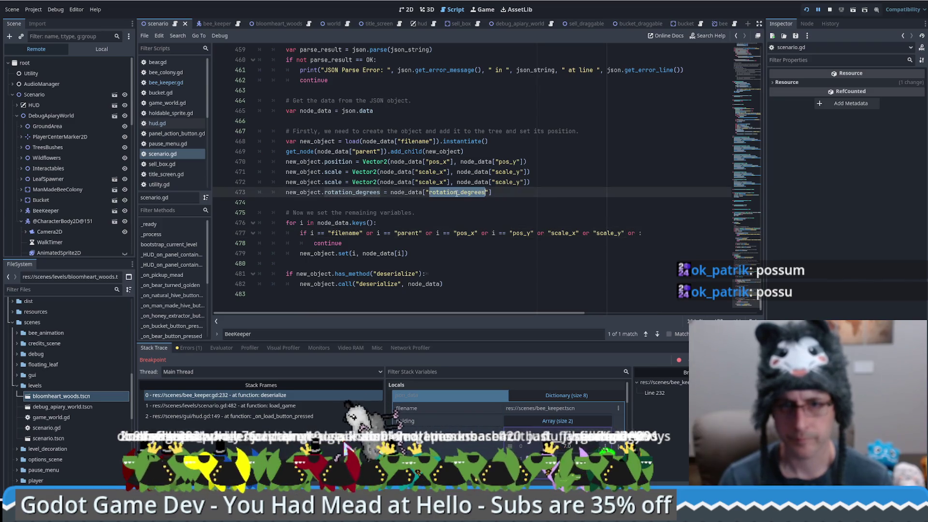
{"action": "left_click", "coordinate": [643, 234]}
{"action": "key", "text": "BackSpace"}
{"action": "type", "text": "\"rotation_degrees\""}
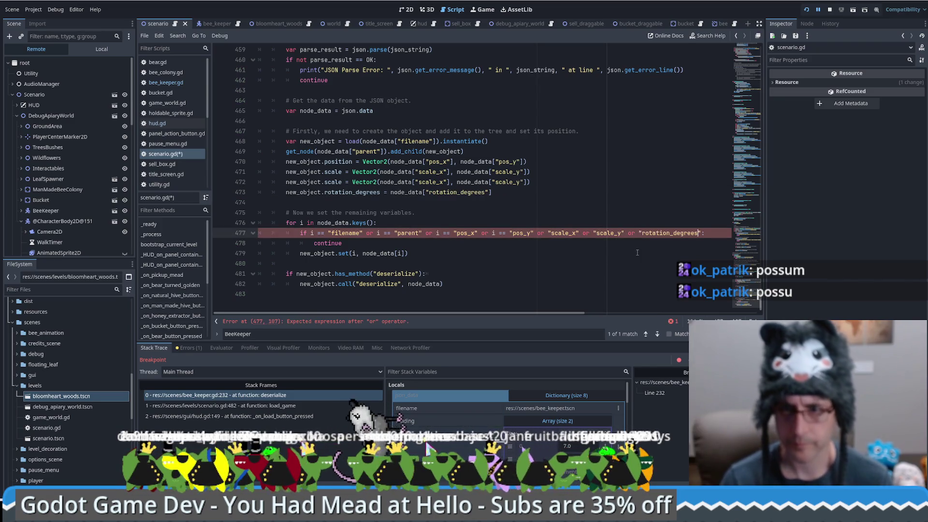
{"action": "key", "text": "ctrl+s"}
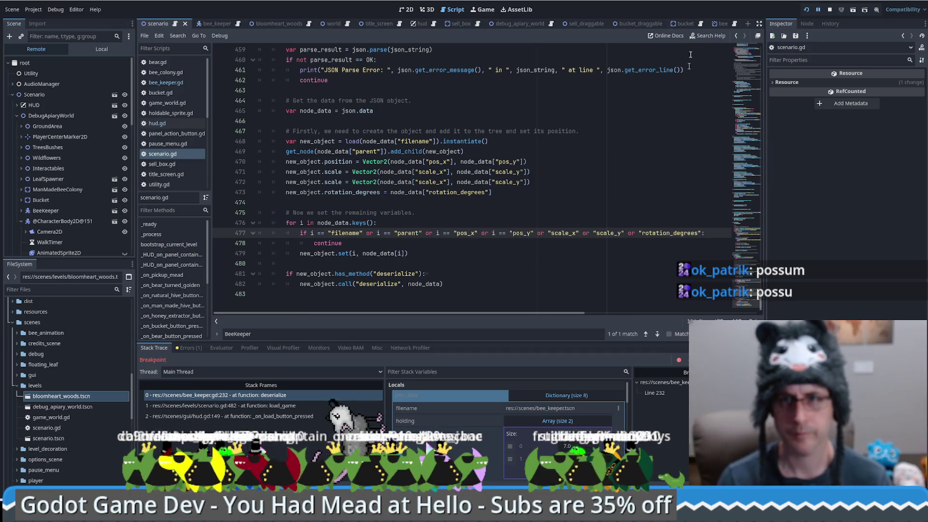
{"action": "key", "text": "F12"}
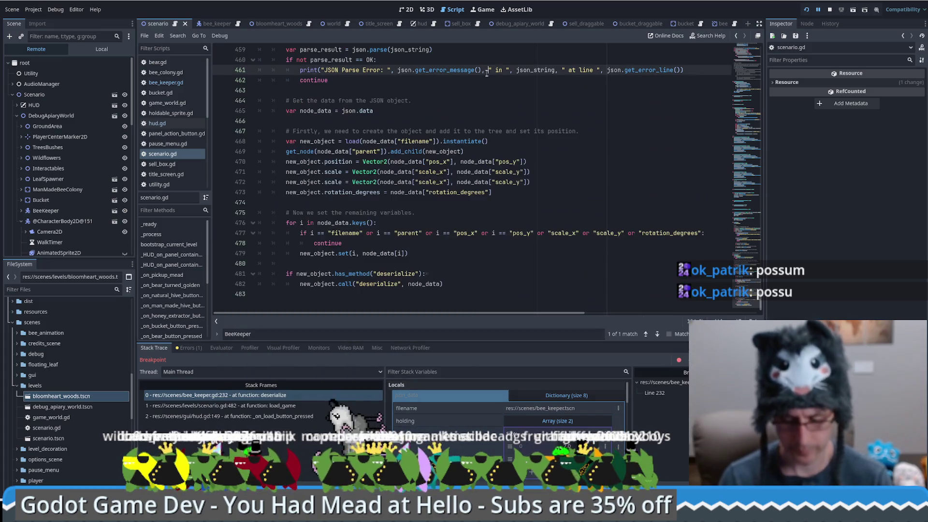
{"action": "key", "text": "F12"}
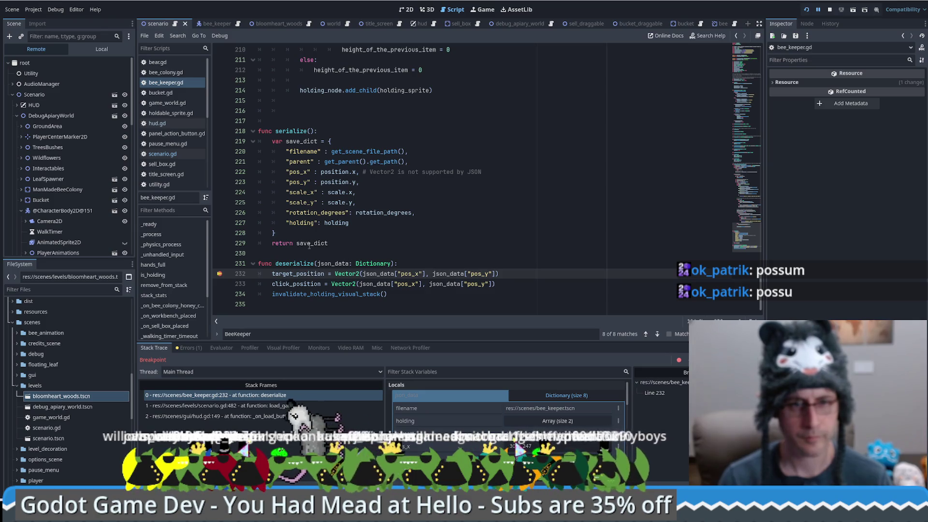
Step through invalidate_holding_visual_stack in the debugger, then resume the game
{"action": "key", "text": "F11"}
{"action": "key", "text": "F11"}
{"action": "key", "text": "F11"}
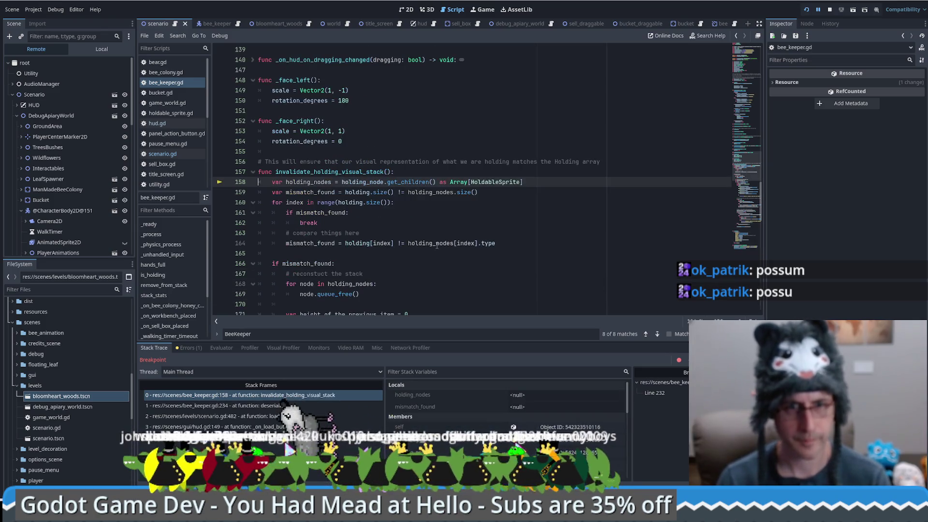
{"action": "key", "text": "F11"}
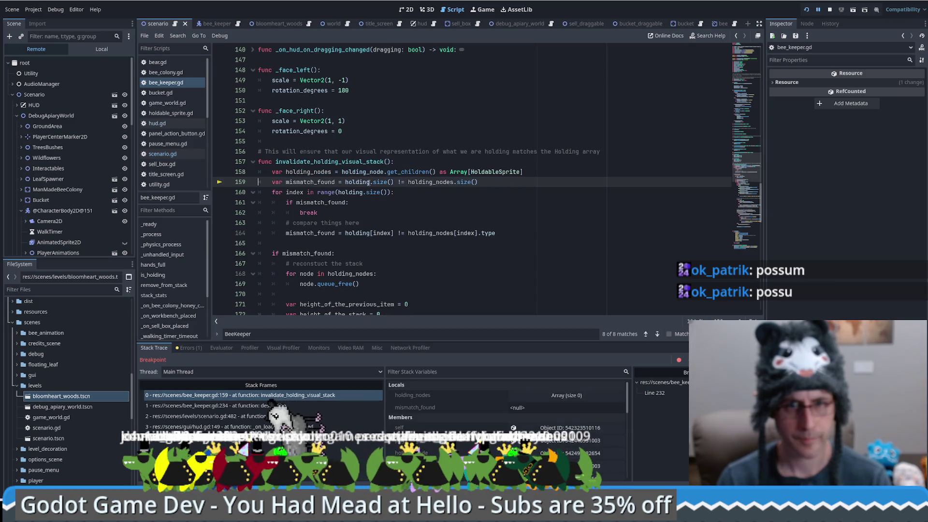
{"action": "mouse_move", "coordinate": [362, 182]}
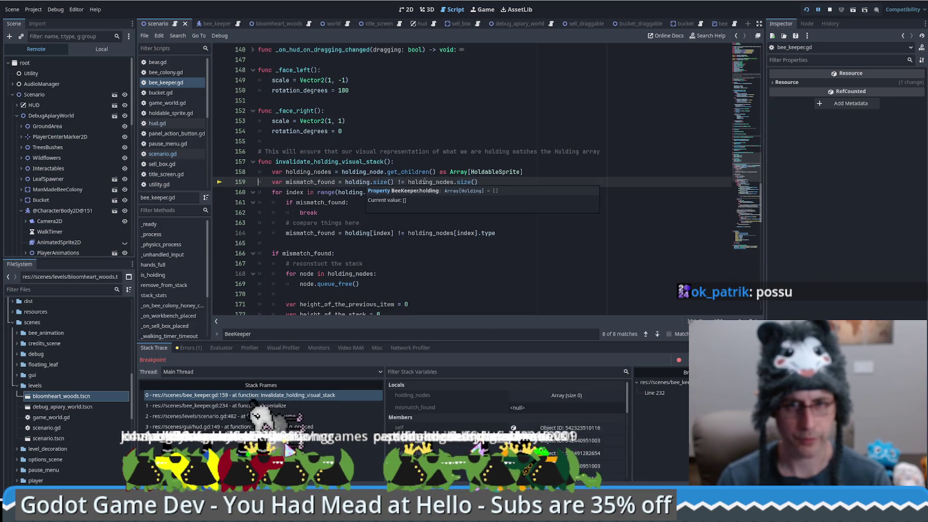
{"action": "mouse_move", "coordinate": [425, 182]}
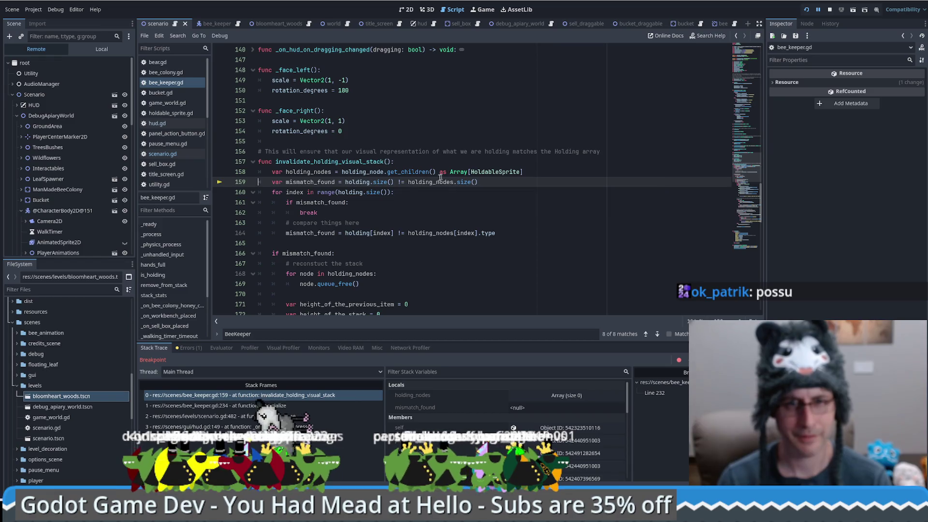
{"action": "key", "text": "F12"}
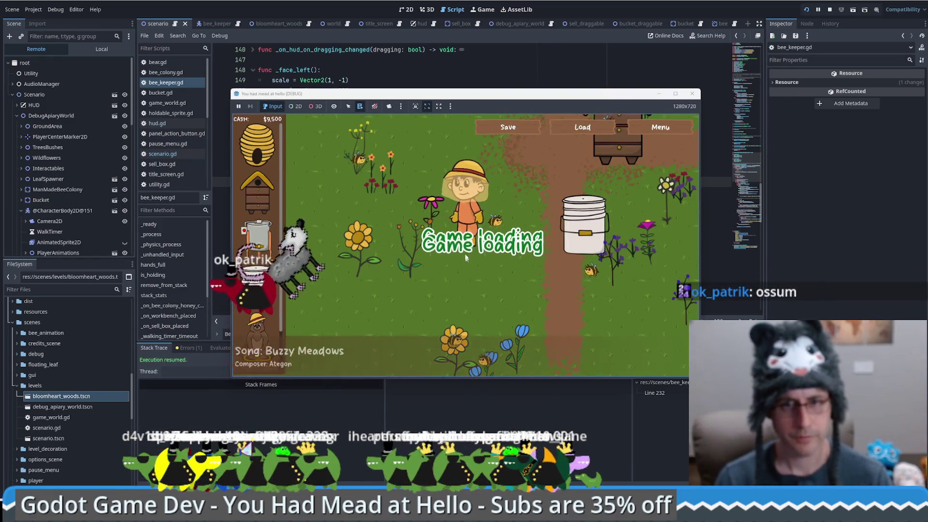
Open a new line 234 in deserialize, drafting and then erasing a for-loop attempt
{"action": "scroll", "coordinate": [371, 277], "scroll_direction": "down", "scroll_amount": 7}
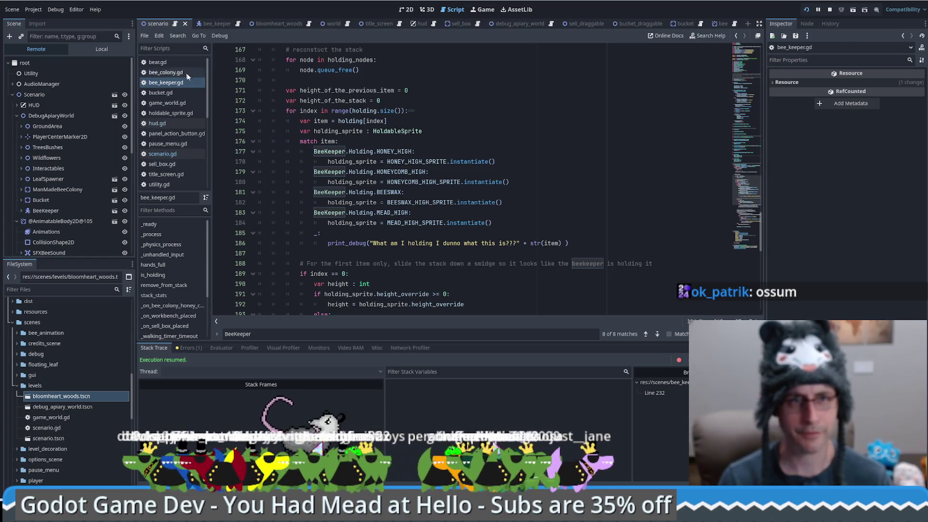
{"action": "left_click", "coordinate": [743, 241]}
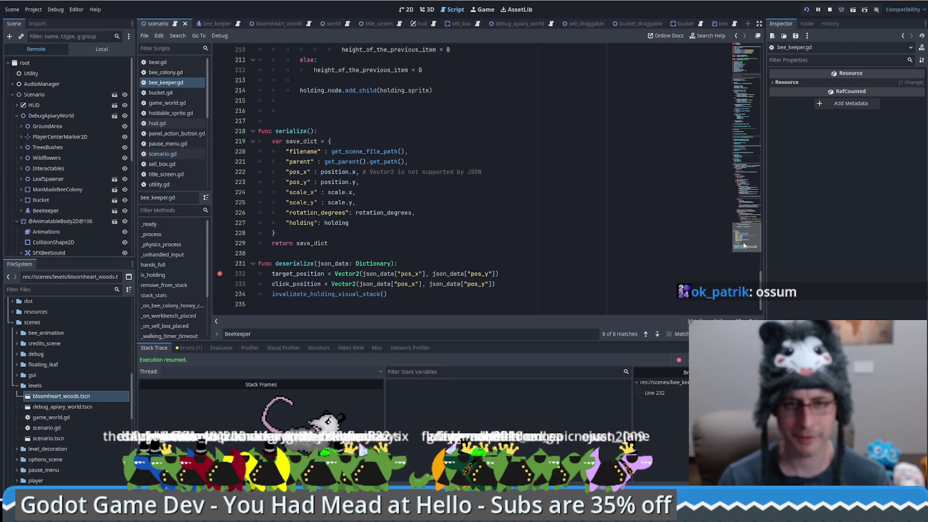
{"action": "double_click", "coordinate": [338, 222]}
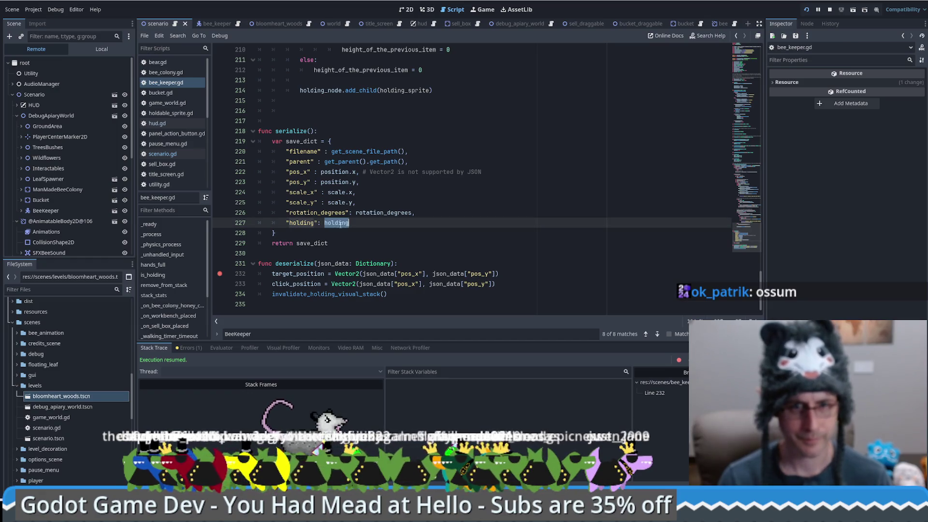
{"action": "left_click", "coordinate": [523, 285]}
{"action": "key", "text": "Return"}
{"action": "type", "text": "holding"}
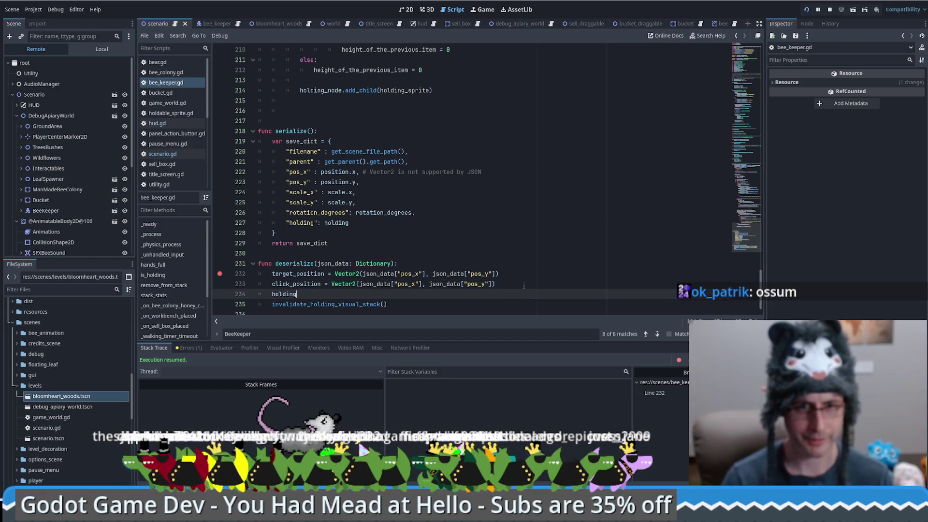
{"action": "key", "text": "BackSpace"}
{"action": "key", "text": "BackSpace"}
{"action": "key", "text": "BackSpace"}
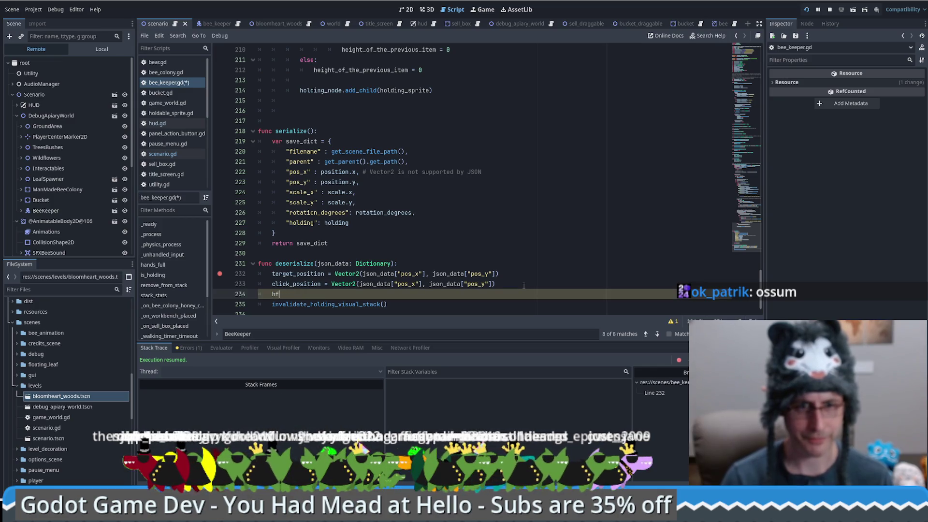
{"action": "key", "text": "BackSpace"}
{"action": "key", "text": "BackSpace"}
{"action": "type", "text": "for"}
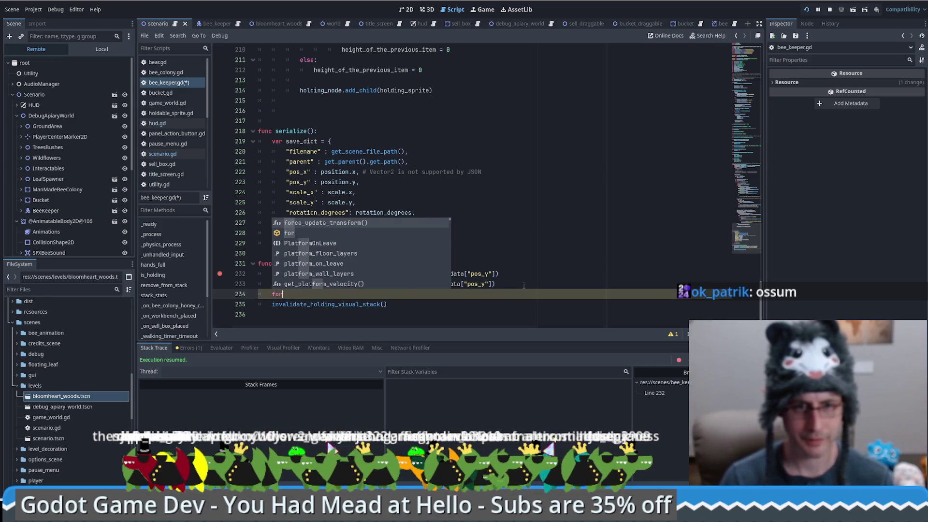
{"action": "key", "text": "Escape"}
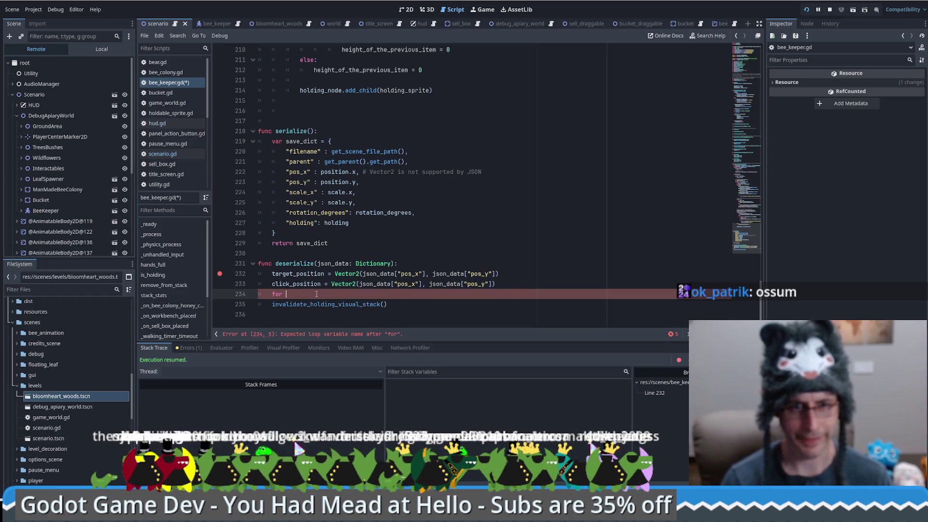
{"action": "key", "text": "BackSpace"}
{"action": "key", "text": "BackSpace"}
{"action": "key", "text": "BackSpace"}
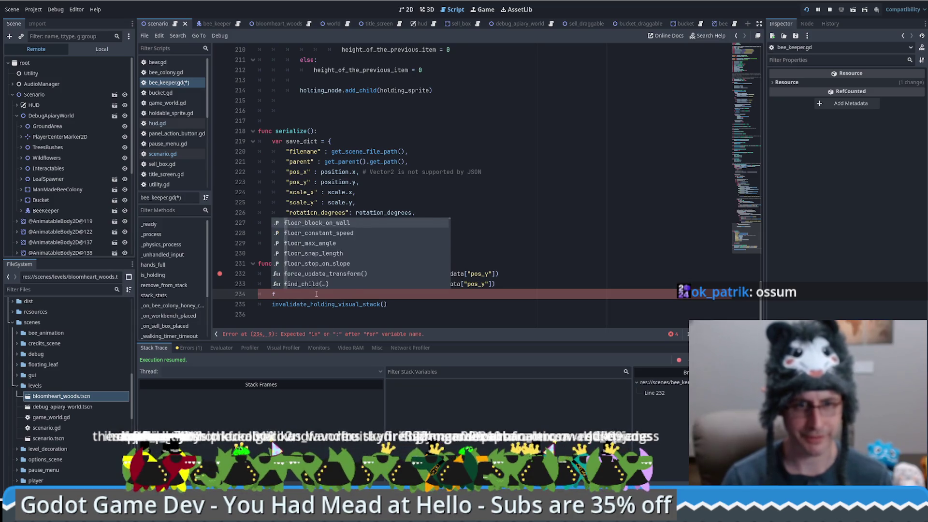
{"action": "key", "text": "BackSpace"}
Write holding.append_array(json_data["holding"]) on line 234 and save bee_keeper.gd
{"action": "left_click", "coordinate": [337, 223]}
{"action": "left_click", "coordinate": [324, 294]}
{"action": "type", "text": "hold"}
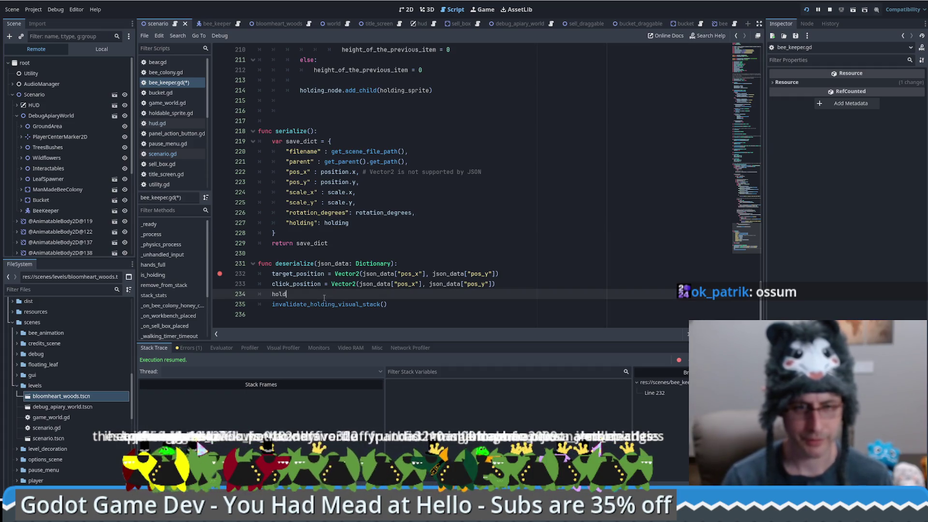
{"action": "type", "text": "ing."}
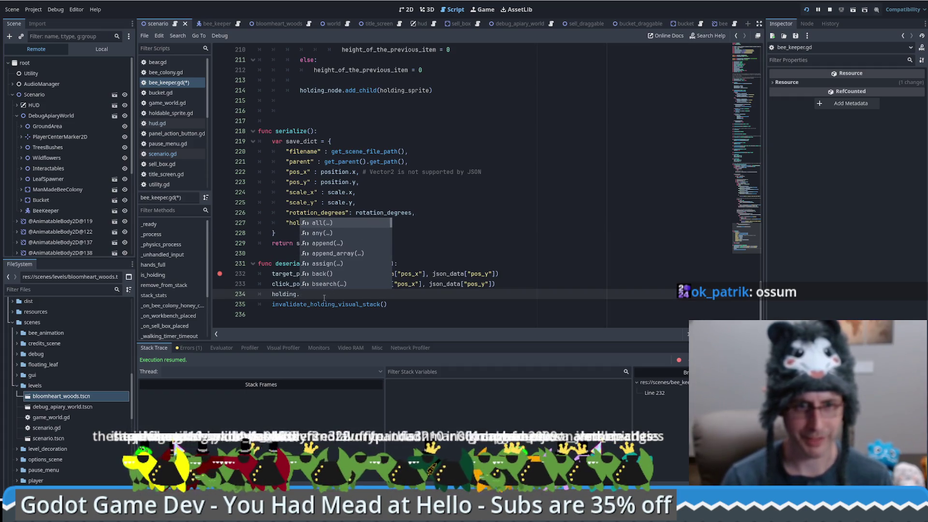
{"action": "type", "text": "append_a"}
{"action": "key", "text": "Return"}
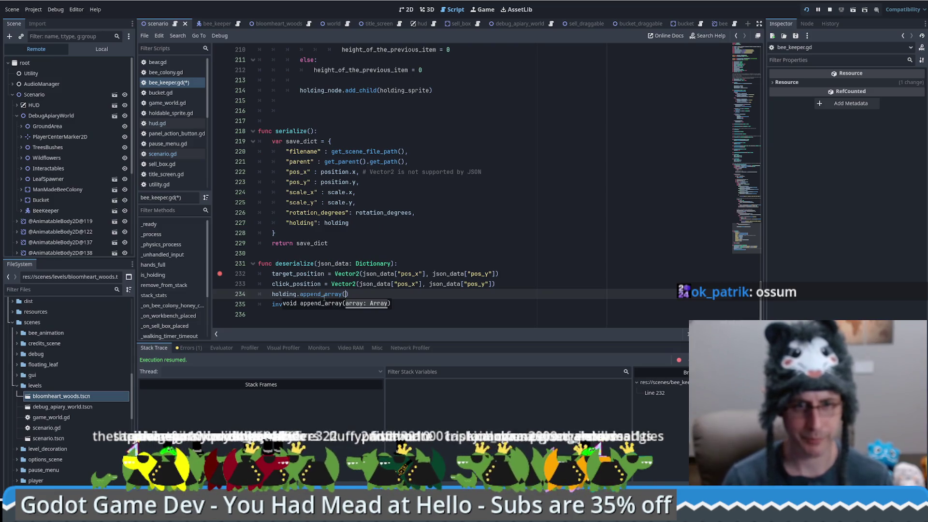
{"action": "left_click", "coordinate": [366, 284]}
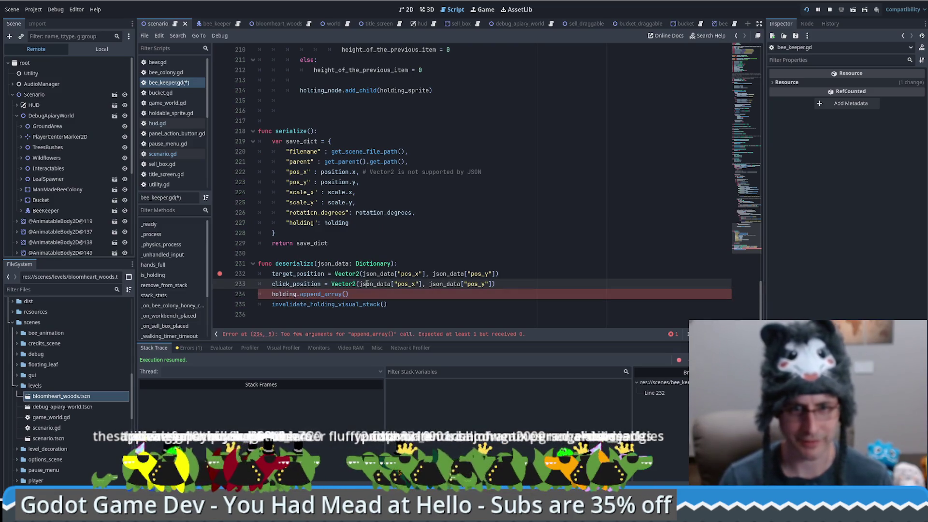
{"action": "left_click", "coordinate": [360, 294]}
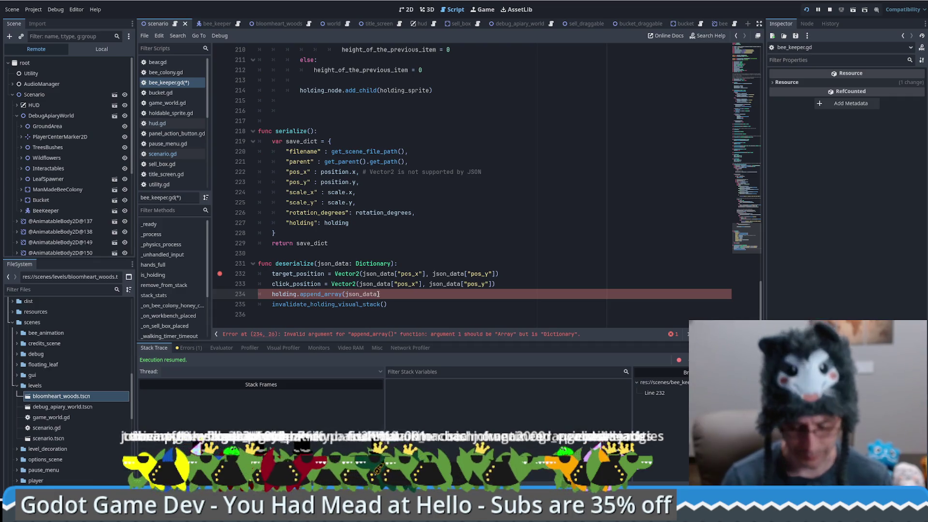
{"action": "type", "text": "json_data"}
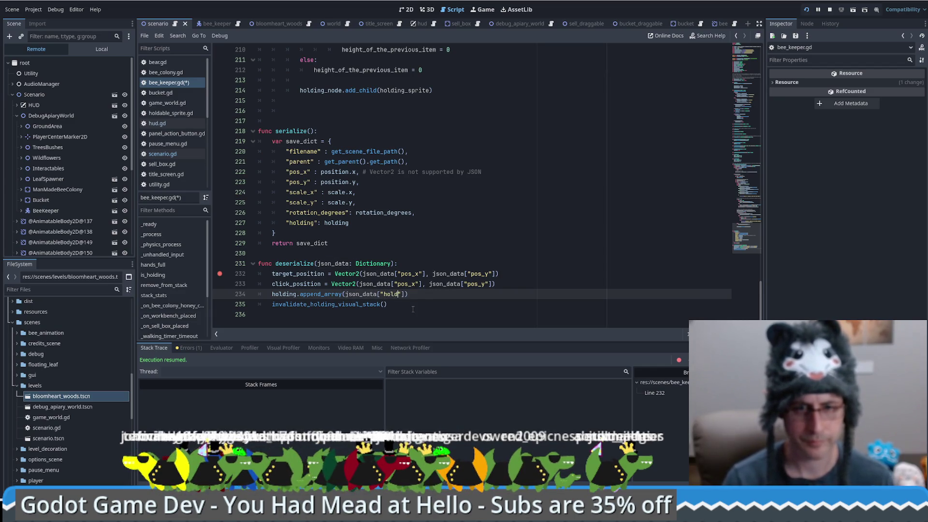
{"action": "type", "text": "ing"}
{"action": "key", "text": "ctrl+s"}
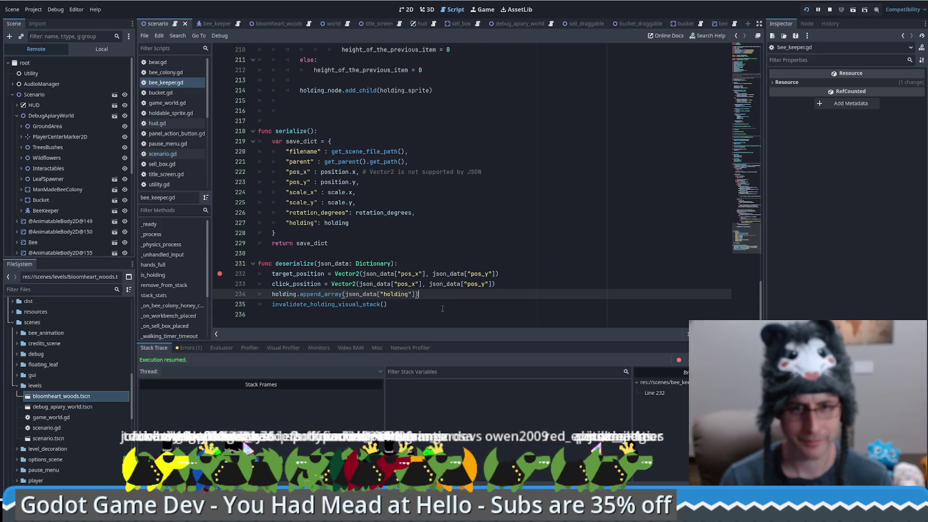
Restart the game with the updated script and load the save to pause at deserialize
{"action": "left_click", "coordinate": [830, 9]}
{"action": "key", "text": "F5"}
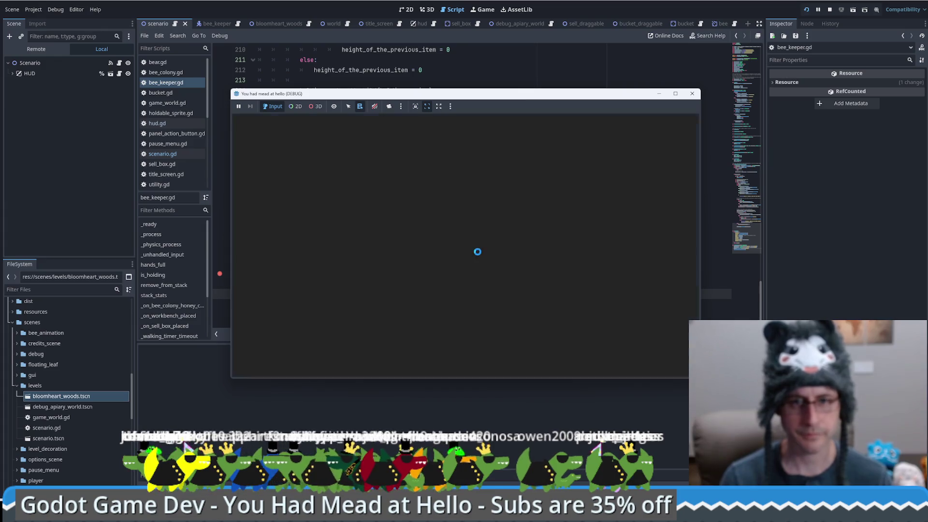
{"action": "left_click", "coordinate": [482, 332]}
{"action": "left_click", "coordinate": [222, 283]}
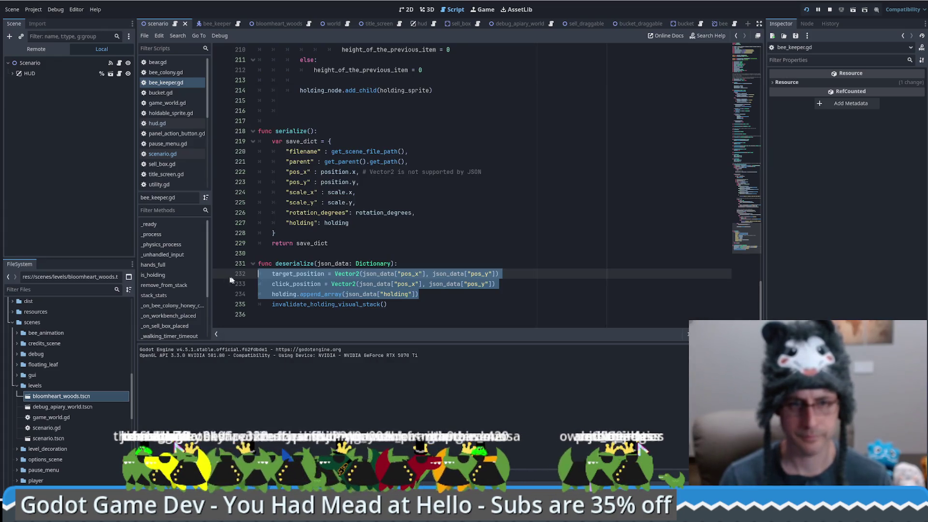
{"action": "key", "text": "alt+Tab"}
{"action": "left_click", "coordinate": [599, 129]}
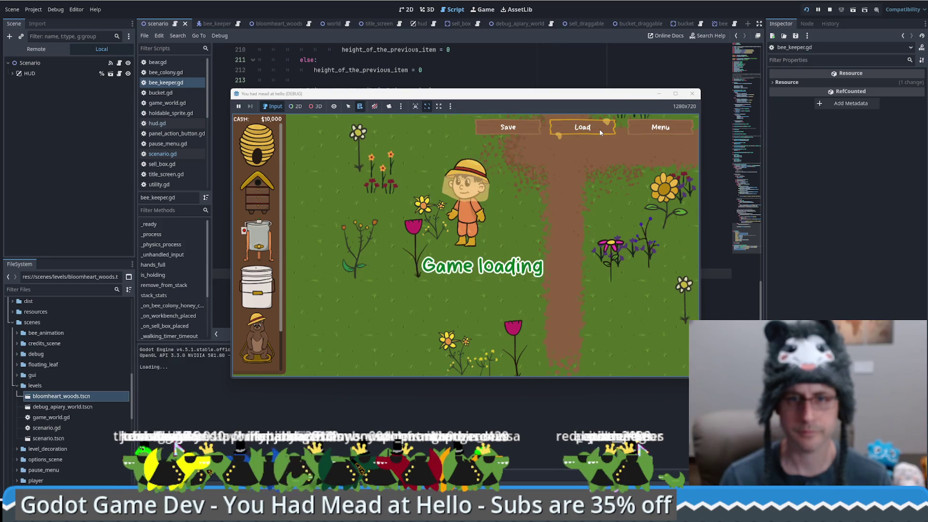
{"action": "left_click", "coordinate": [363, 376]}
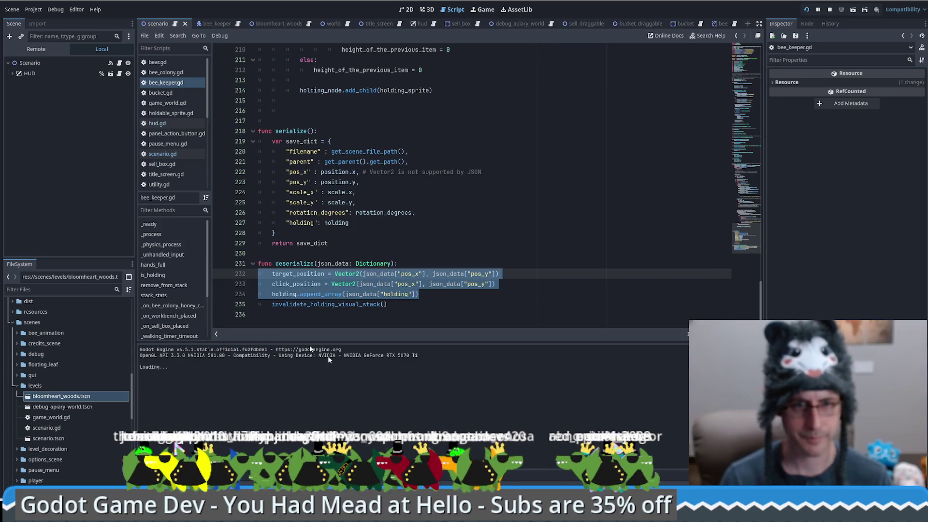
{"action": "left_click", "coordinate": [404, 284]}
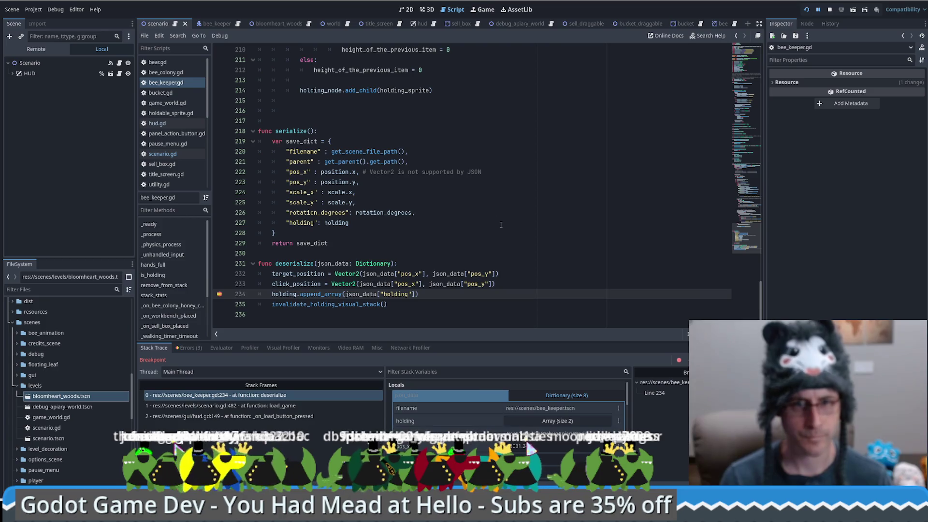
Expand the holding array in the debugger's Locals to inspect its items
{"action": "left_click", "coordinate": [557, 421]}
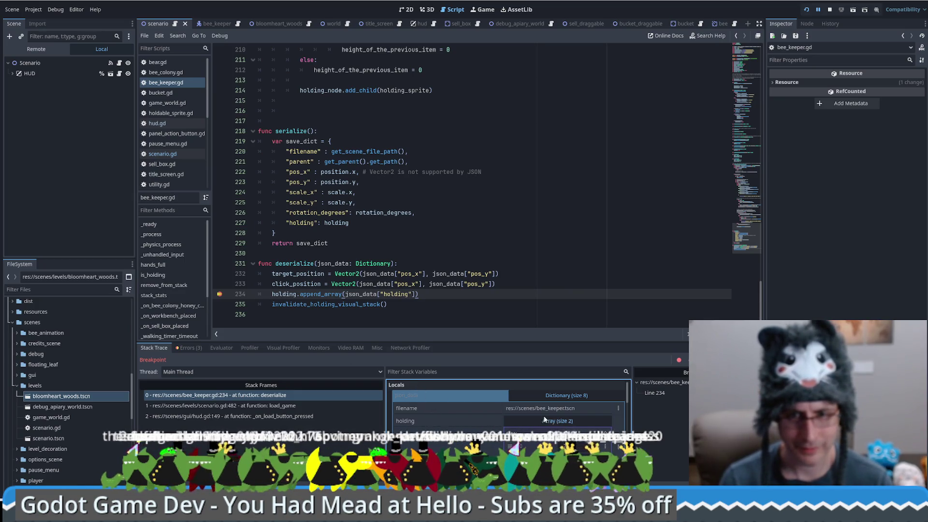
{"action": "left_click", "coordinate": [519, 423]}
{"action": "scroll", "coordinate": [453, 419], "scroll_direction": "down", "scroll_amount": 1}
{"action": "scroll", "coordinate": [453, 418], "scroll_direction": "up", "scroll_amount": 1}
{"action": "left_click", "coordinate": [558, 422]}
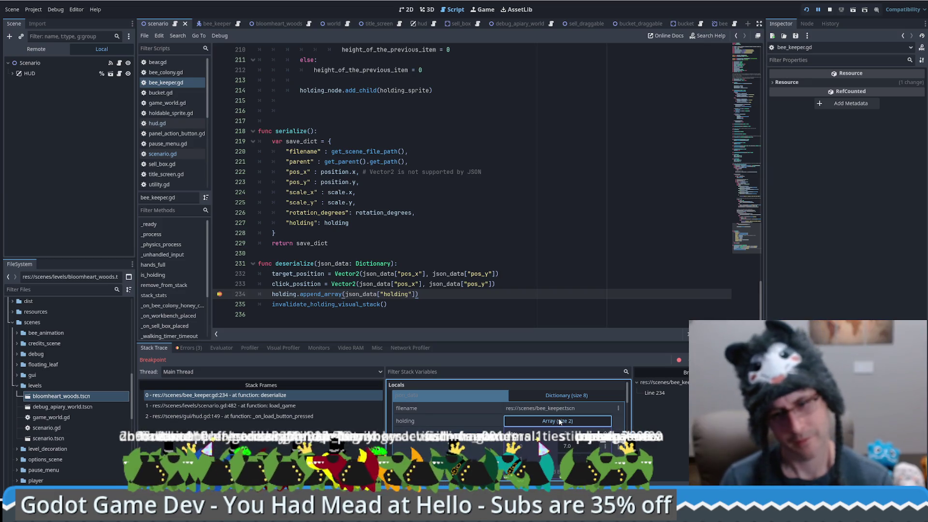
{"action": "left_click", "coordinate": [565, 396]}
{"action": "scroll", "coordinate": [494, 419], "scroll_direction": "down", "scroll_amount": 2}
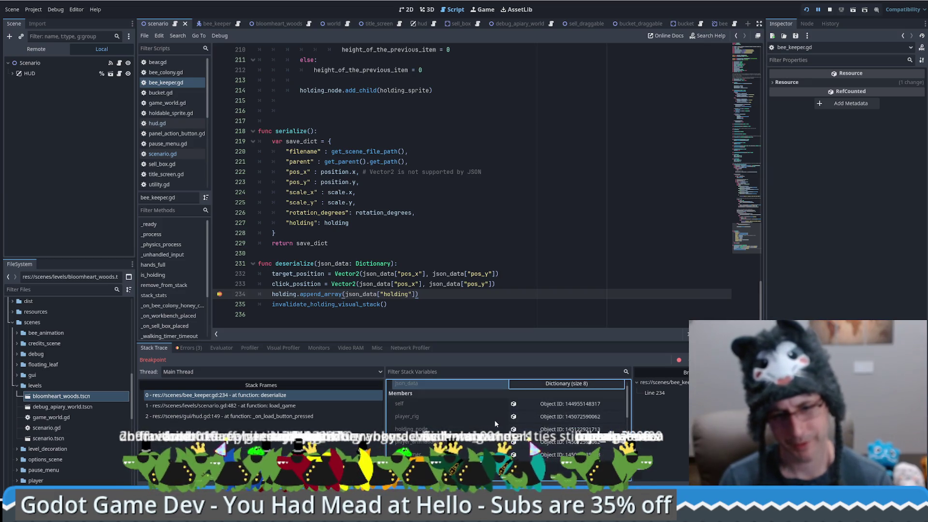
{"action": "scroll", "coordinate": [495, 420], "scroll_direction": "down", "scroll_amount": 5}
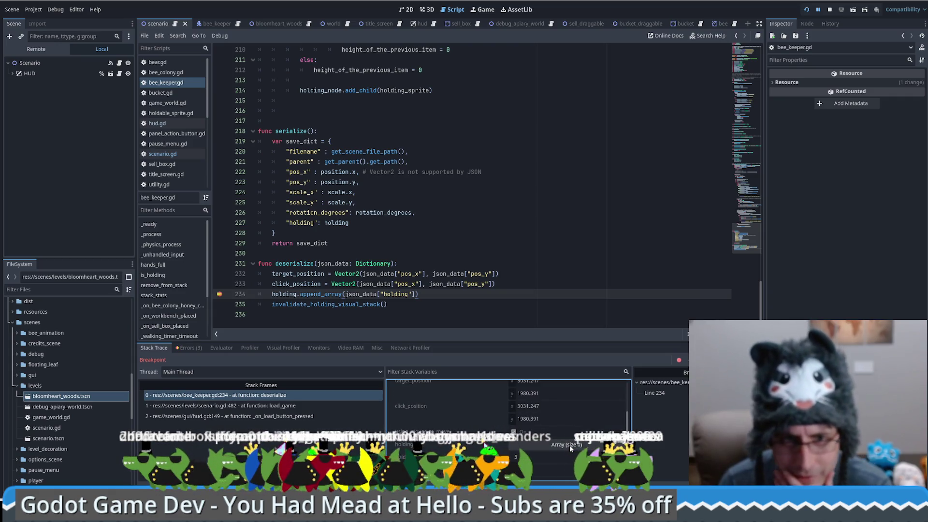
Confirm savegame.save stores holding as [7,4], then stop the debug session
{"action": "key", "text": "alt+Tab"}
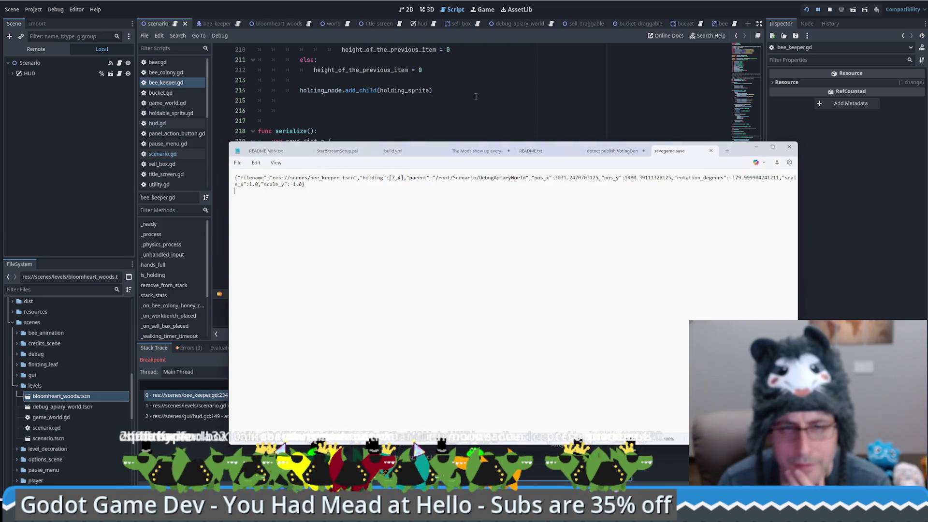
{"action": "left_click", "coordinate": [484, 133]}
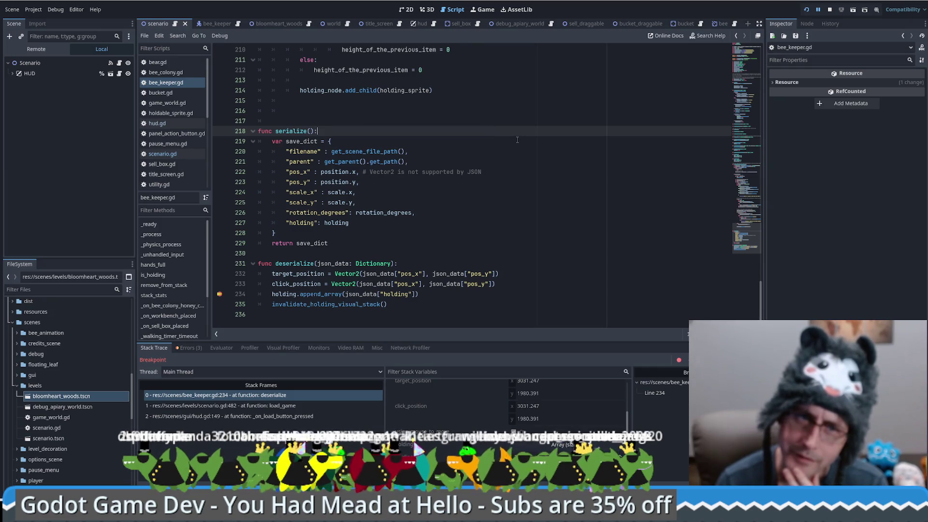
{"action": "left_click", "coordinate": [827, 12]}
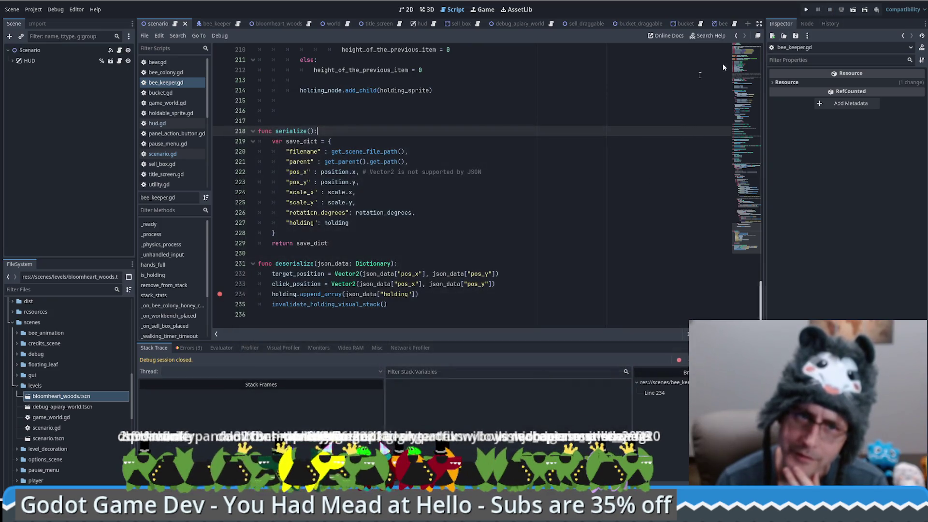
{"action": "left_click", "coordinate": [314, 222]}
Rename the 'holding' save key to 'holding_array' on lines 227 and 234, then save and run the game
{"action": "type", "text": "_arr"}
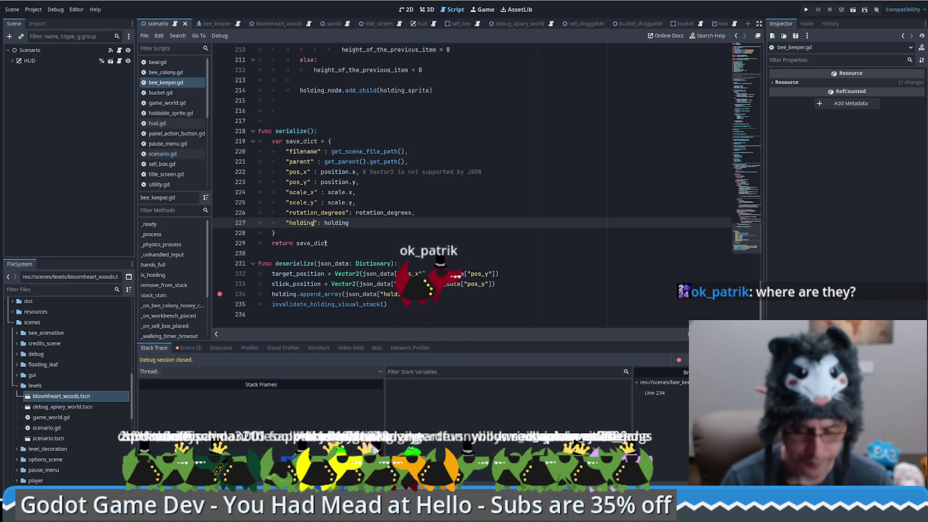
{"action": "type", "text": "ay"}
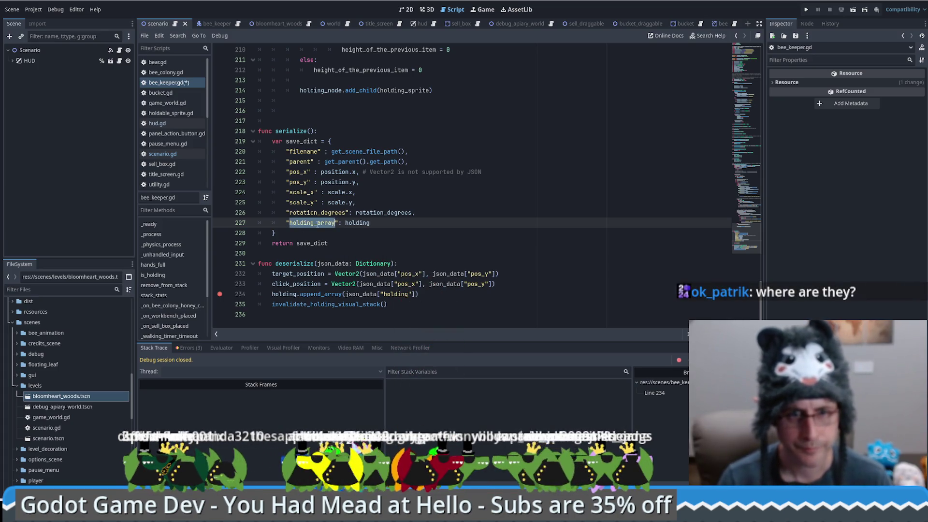
{"action": "double_click", "coordinate": [396, 294]}
{"action": "type", "text": "holding_array"}
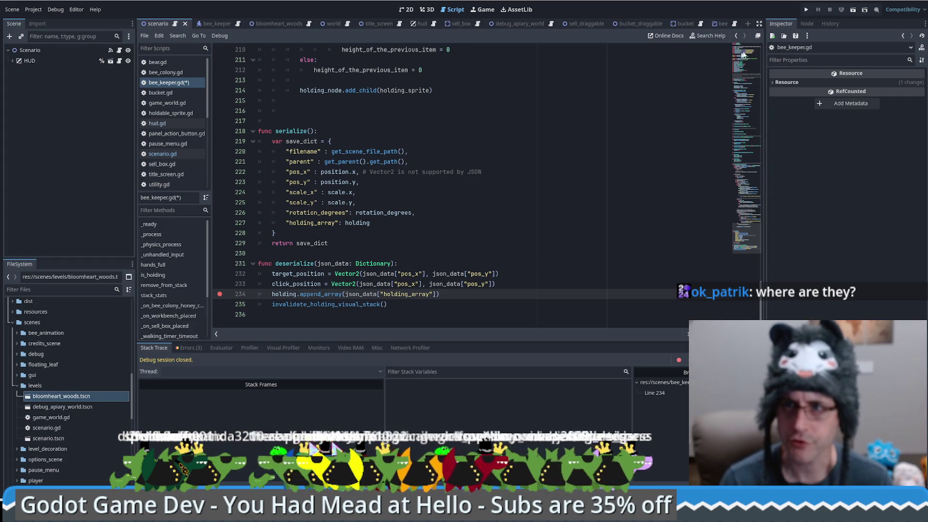
{"action": "key", "text": "F5"}
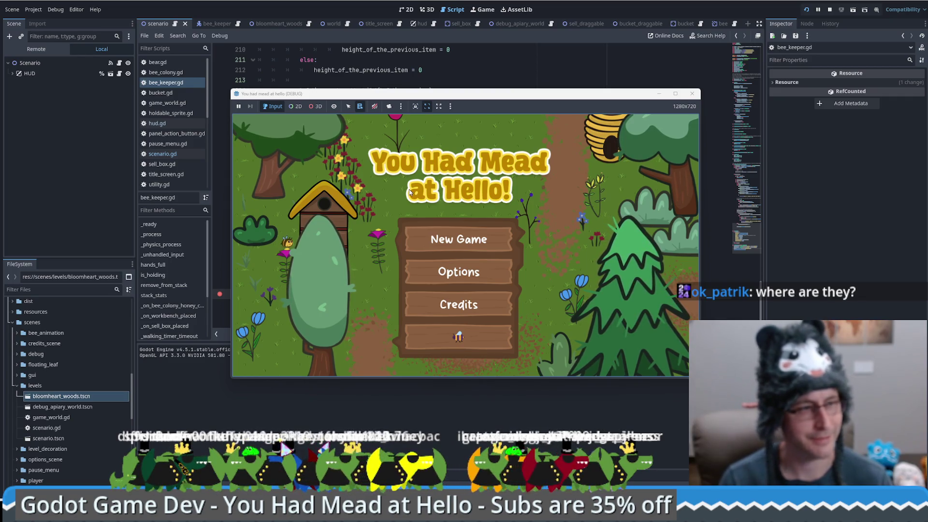
Start a new game, place a food grade bucket and a honey extractor, and walk the keeper around
{"action": "left_click", "coordinate": [471, 337]}
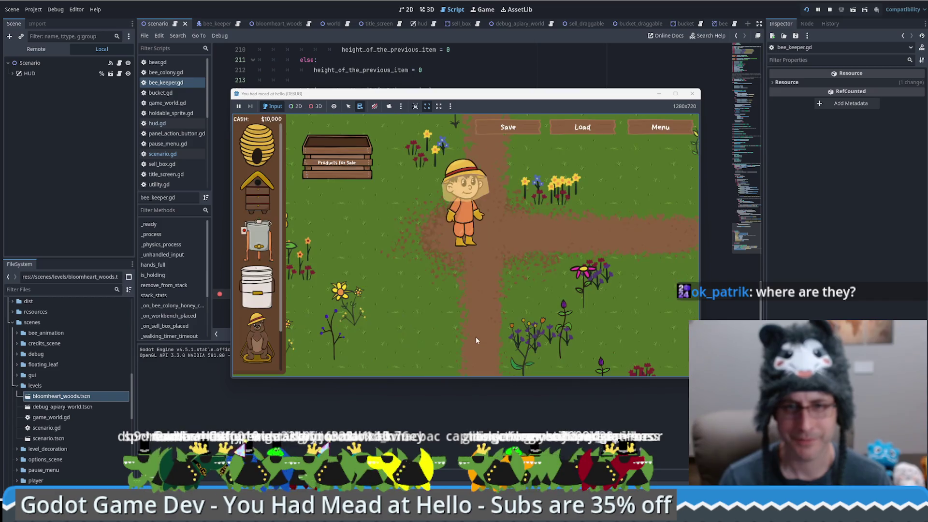
{"action": "mouse_move", "coordinate": [257, 288]}
{"action": "left_mouse_down"}
{"action": "mouse_move", "coordinate": [359, 279]}
{"action": "mouse_move", "coordinate": [556, 223]}
{"action": "left_mouse_up"}
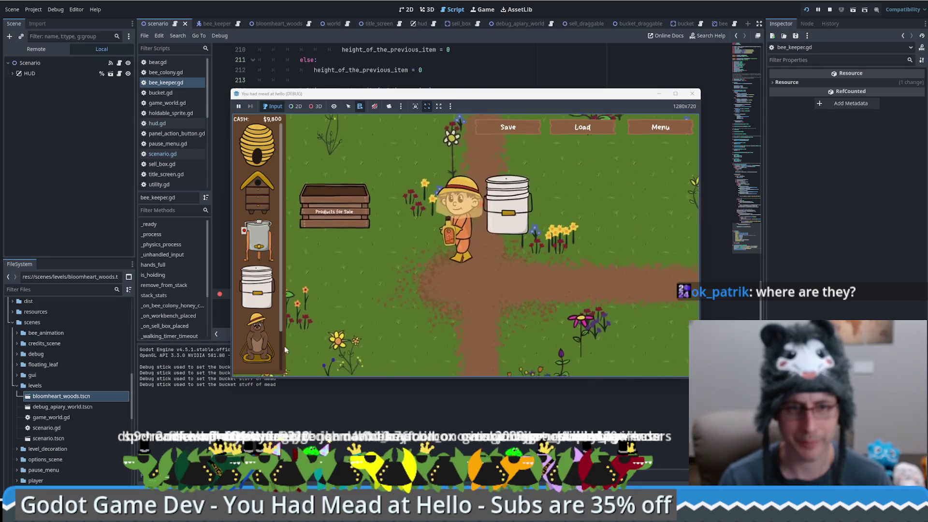
{"action": "mouse_move", "coordinate": [257, 240]}
{"action": "left_mouse_down"}
{"action": "mouse_move", "coordinate": [536, 245]}
{"action": "mouse_move", "coordinate": [537, 261]}
{"action": "left_mouse_up"}
{"action": "left_click", "coordinate": [537, 261]}
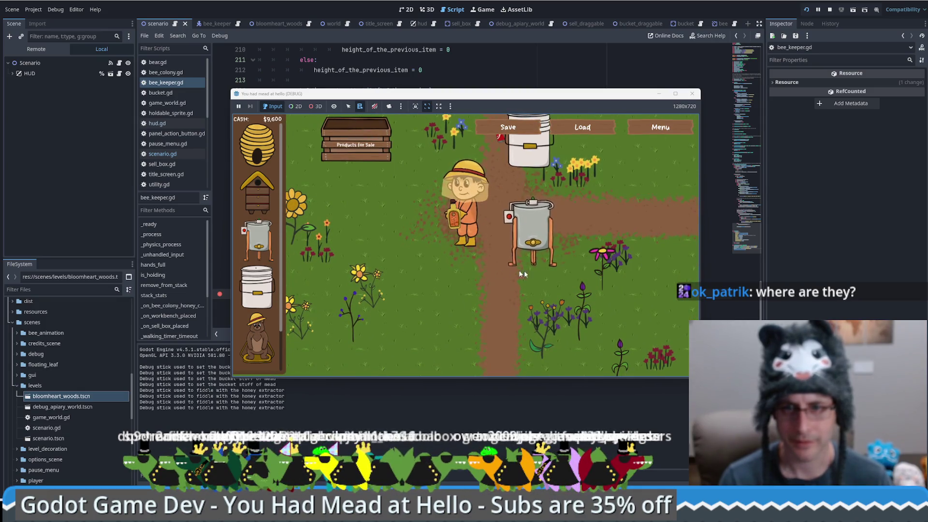
{"action": "left_click", "coordinate": [404, 297]}
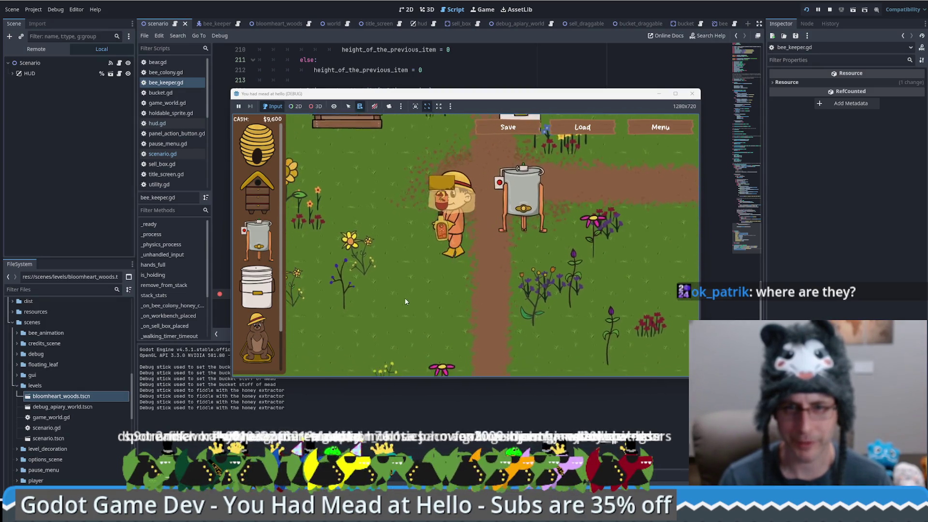
Save the game, then load it again to hit the deserialize breakpoint
{"action": "left_click", "coordinate": [498, 131]}
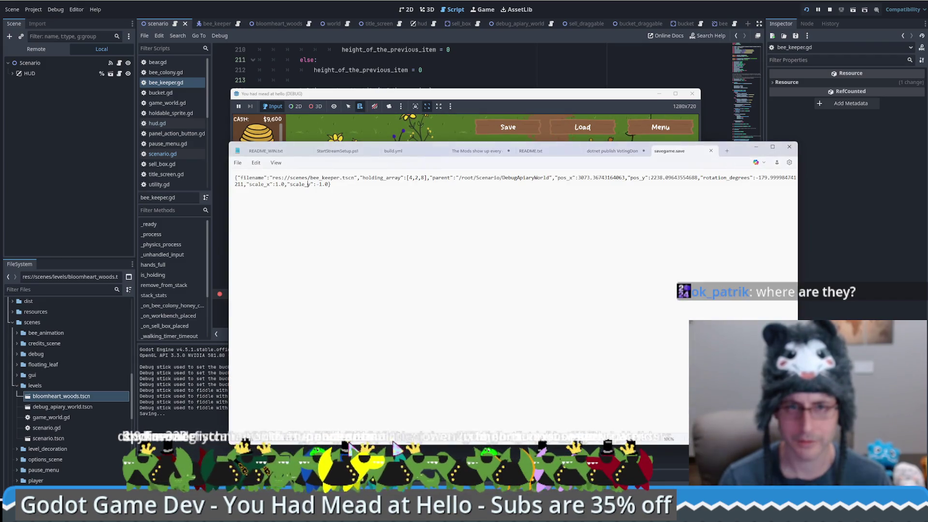
{"action": "left_click", "coordinate": [562, 218]}
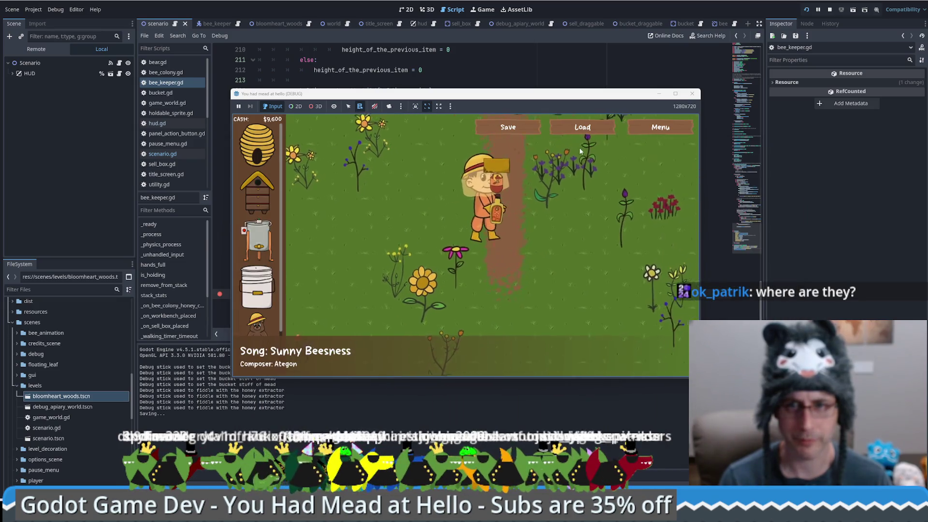
{"action": "left_click", "coordinate": [580, 128]}
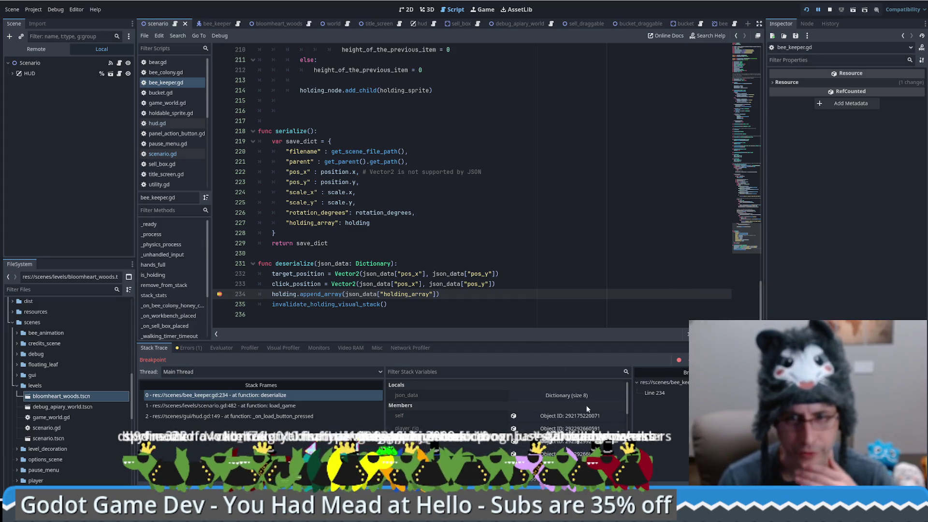
Inspect the loaded json_data holding_array entries and the keeper's own properties in Locals
{"action": "left_click", "coordinate": [576, 397]}
{"action": "left_click", "coordinate": [558, 421]}
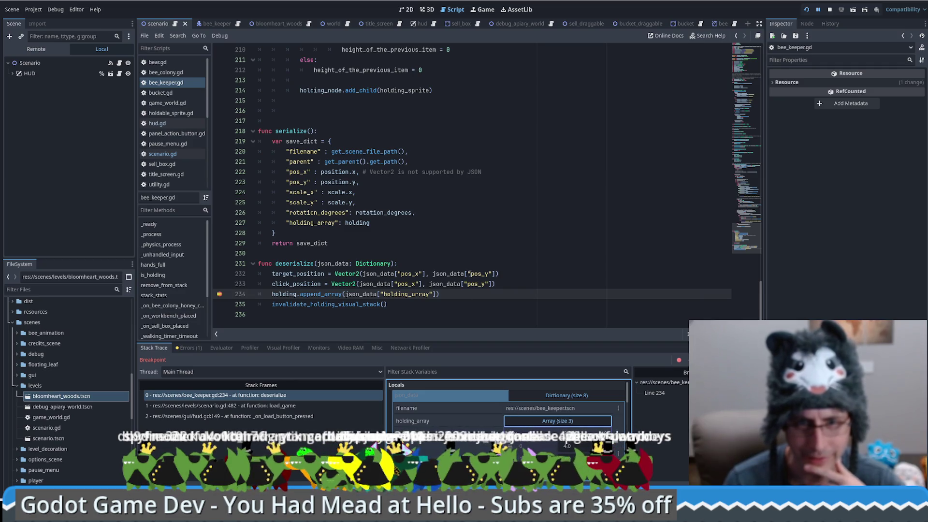
{"action": "left_click", "coordinate": [540, 396]}
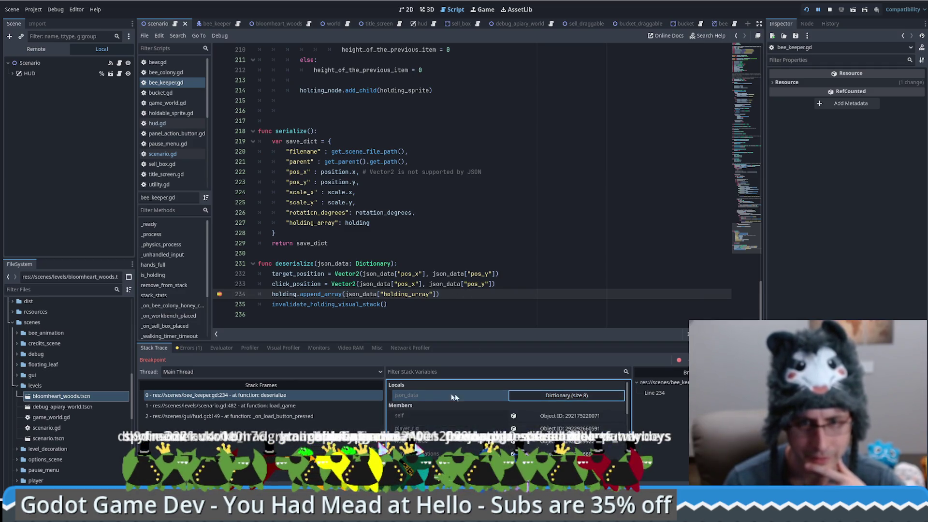
{"action": "left_click", "coordinate": [551, 417]}
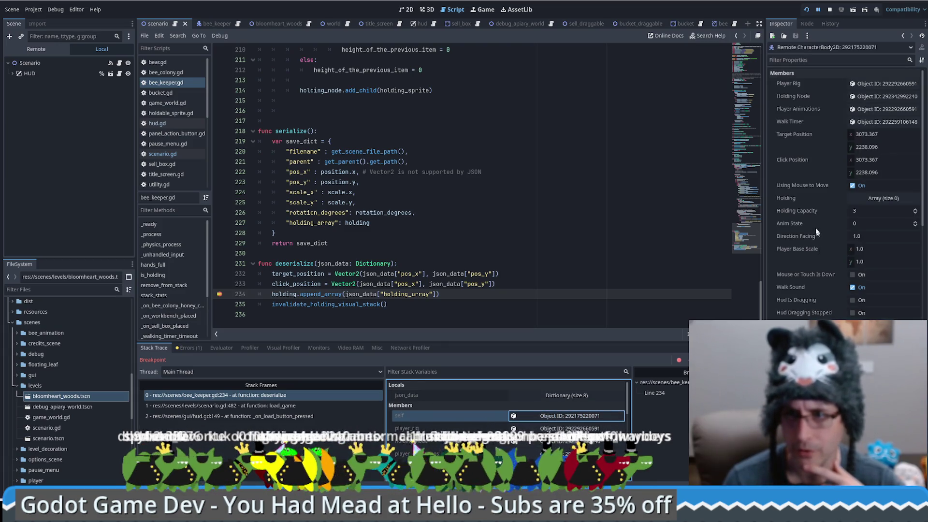
Step over the append line on 234, review the errors, and open the append_array documentation
{"action": "left_click", "coordinate": [463, 294]}
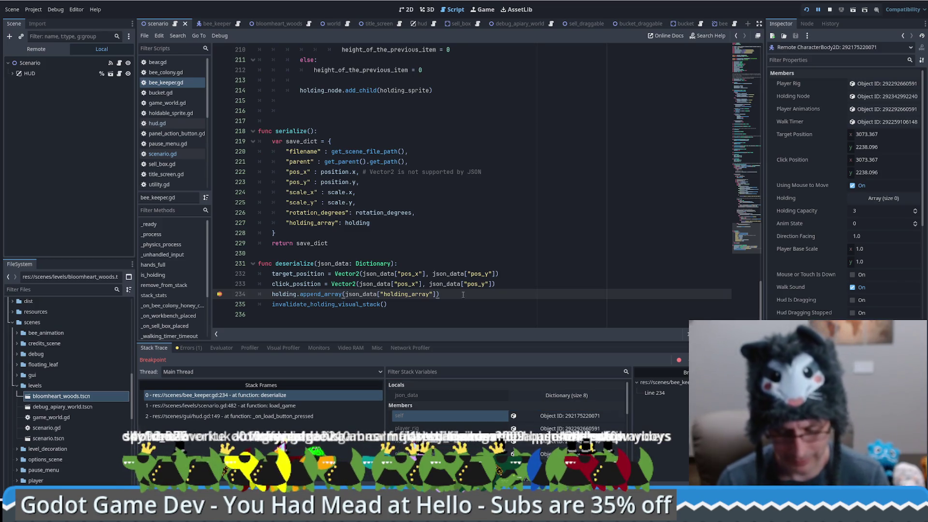
{"action": "key", "text": "F10"}
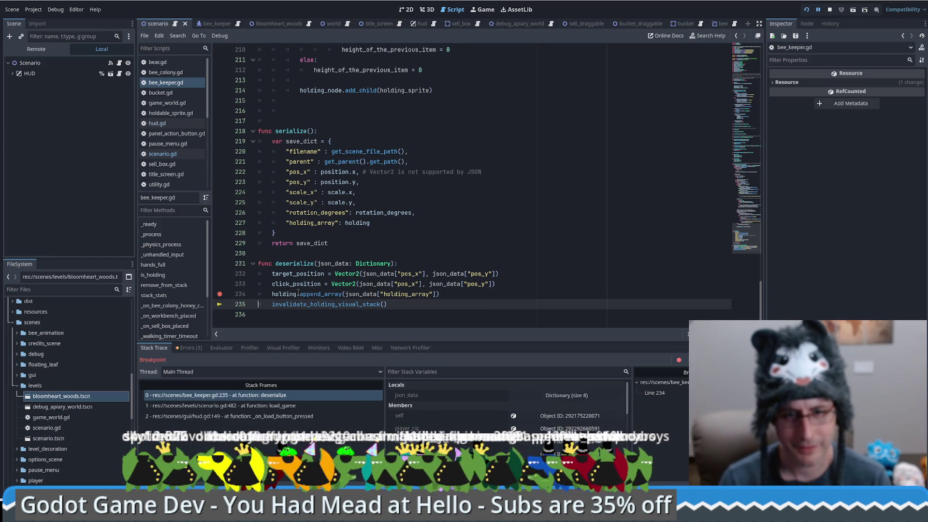
{"action": "left_click", "coordinate": [560, 417]}
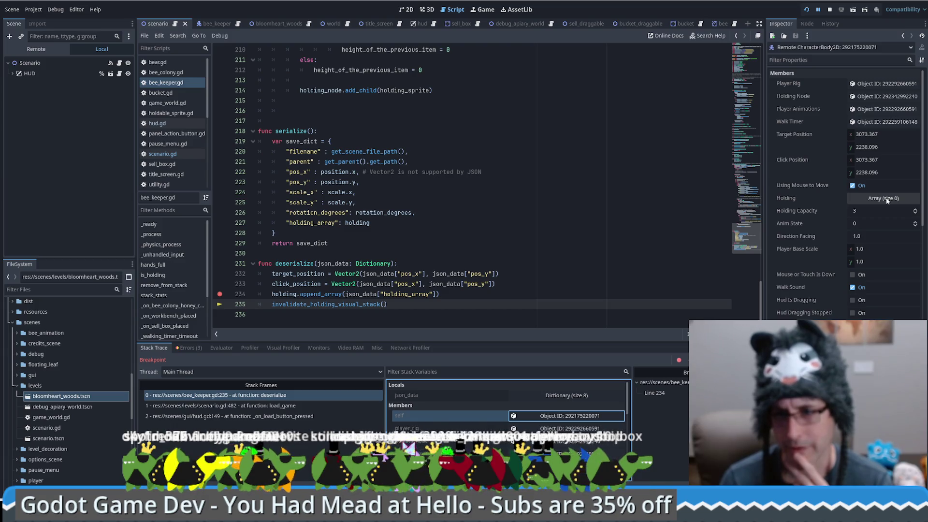
{"action": "left_click", "coordinate": [191, 348]}
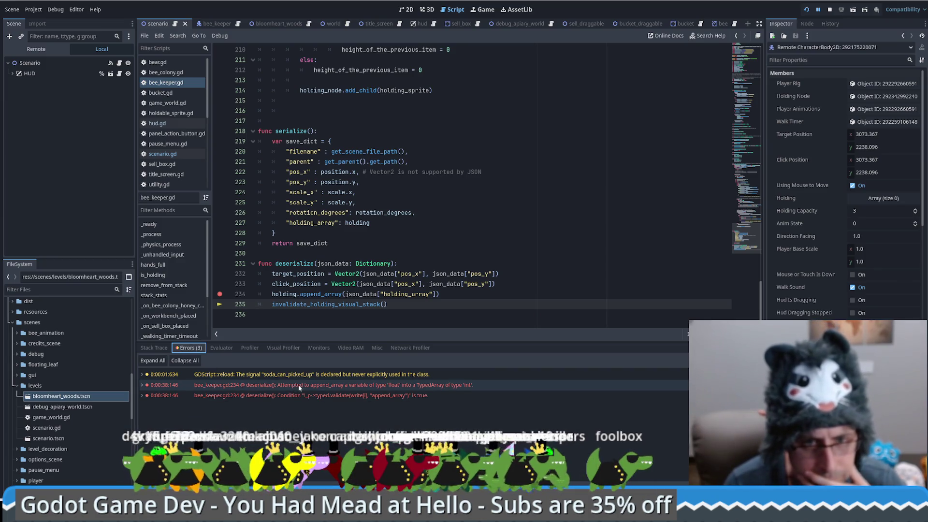
{"action": "mouse_move", "coordinate": [294, 386]}
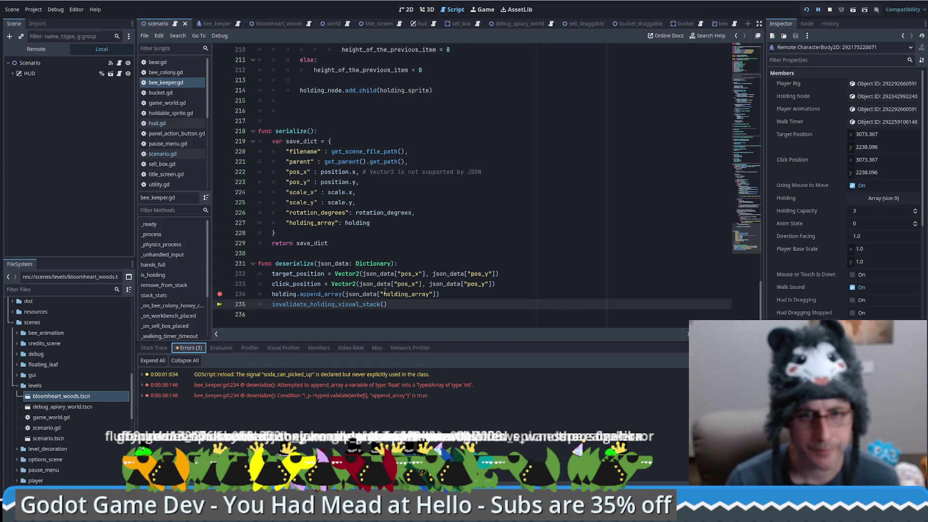
{"action": "left_click", "coordinate": [325, 296], "text": "ctrl"}
Look up the holding variable's declaration and the Holding enum definition in bee_keeper.gd
{"action": "key", "text": "alt+Left"}
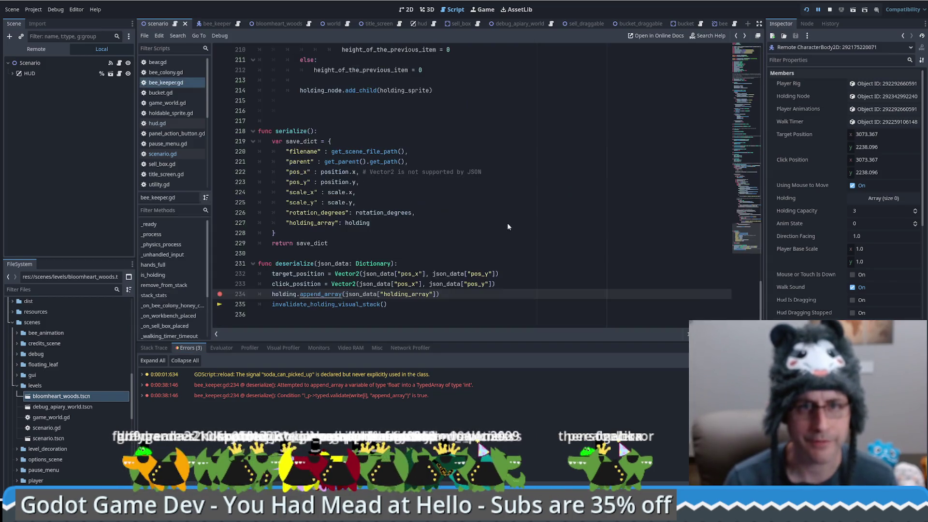
{"action": "left_click", "coordinate": [356, 224], "text": "ctrl"}
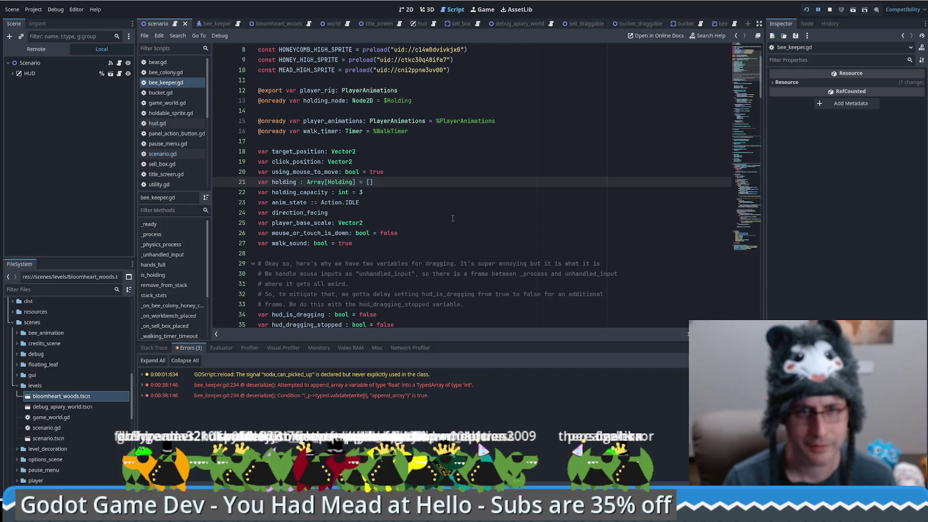
{"action": "left_click", "coordinate": [330, 182], "text": "ctrl"}
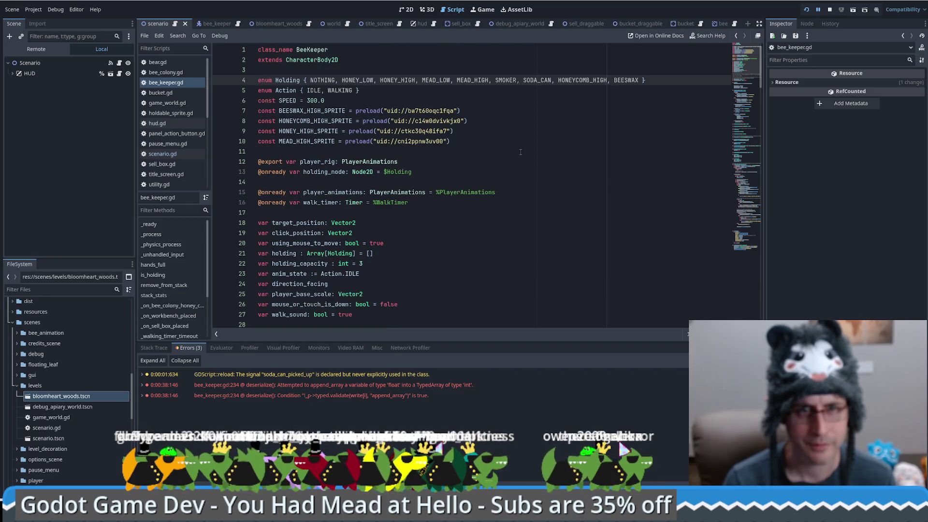
{"action": "key", "text": "alt+Left"}
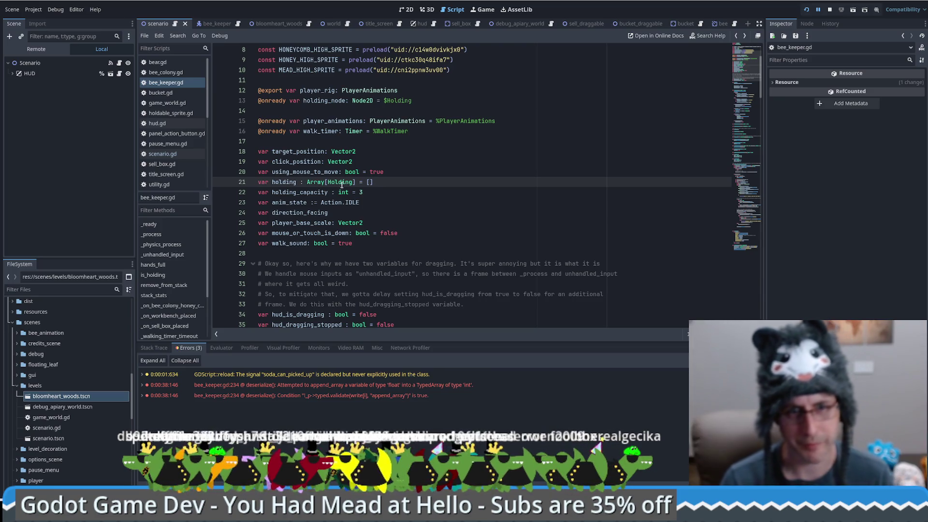
Return to deserialize, stop the debug session, and select the append_array argument on line 234
{"action": "key", "text": "alt+Left"}
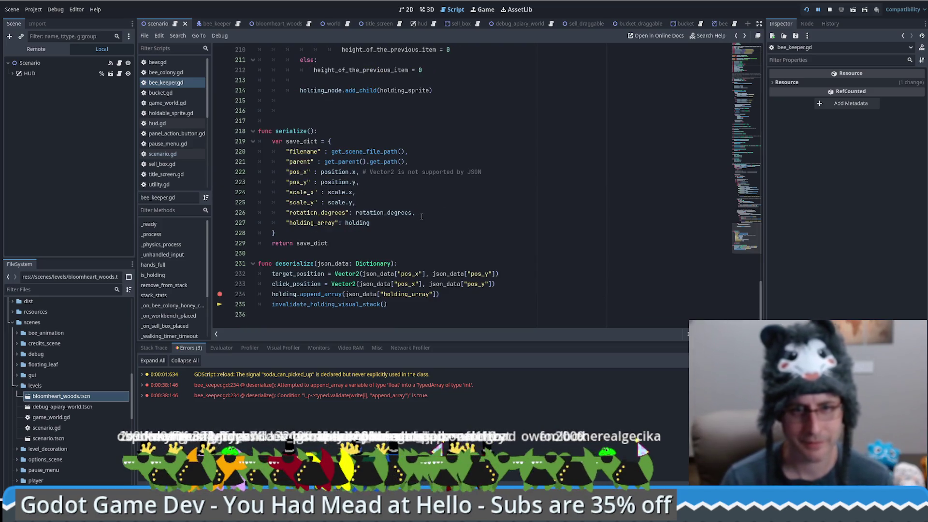
{"action": "left_click", "coordinate": [828, 9]}
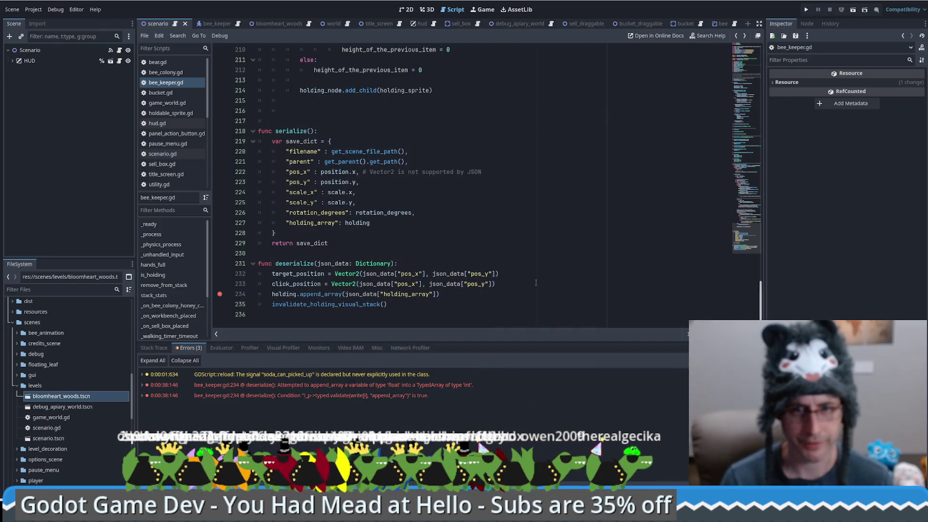
{"action": "left_click_drag", "start_coordinate": [345, 294], "coordinate": [402, 294]}
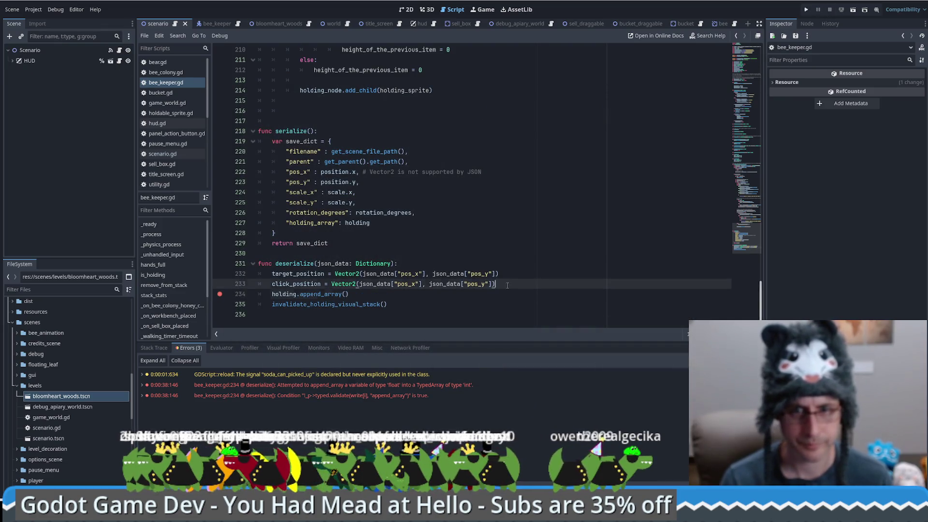
Replace append_array with 'for h in json_data["holding_array"]:' appending each h as Holding, then run
{"action": "key", "text": "ctrl+shift+Return"}
{"action": "type", "text": "for "}
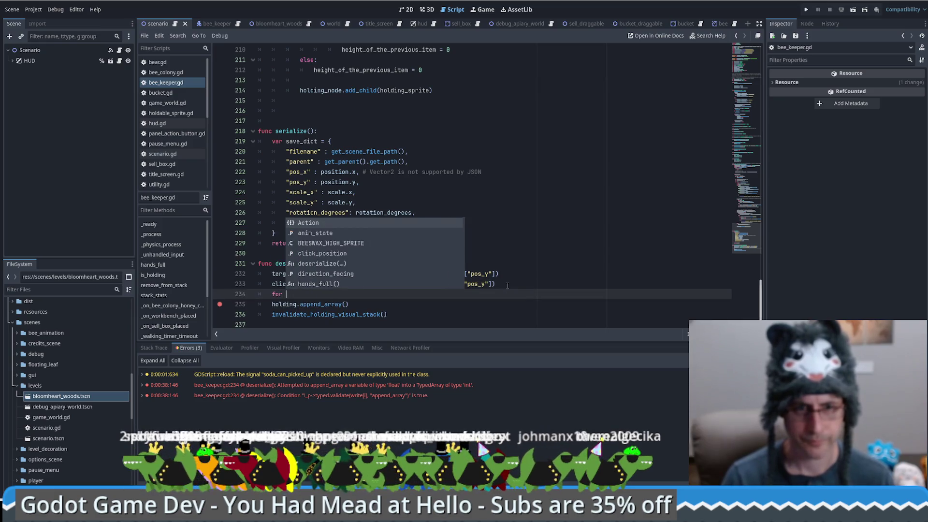
{"action": "type", "text": "h in json_data[\"holding_array\"]:"}
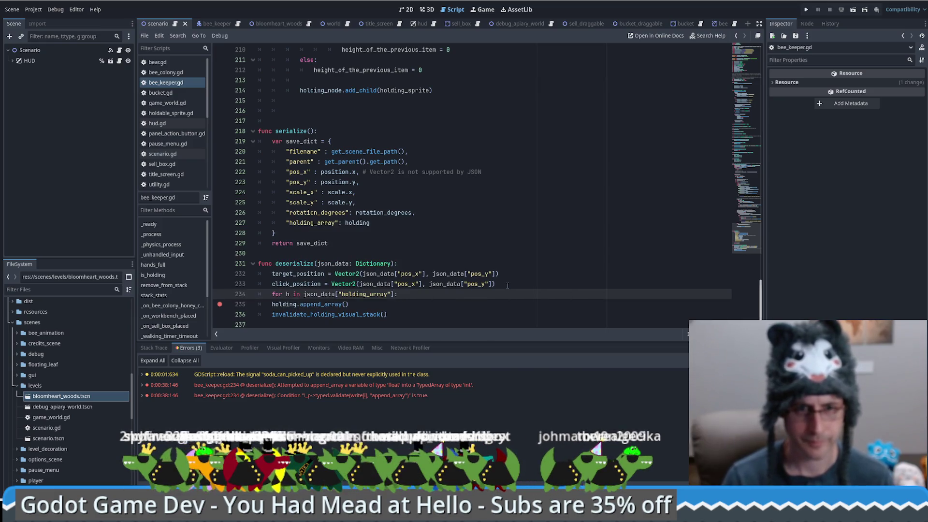
{"action": "key", "text": "Return"}
{"action": "type", "text": ".append(h as Holding"}
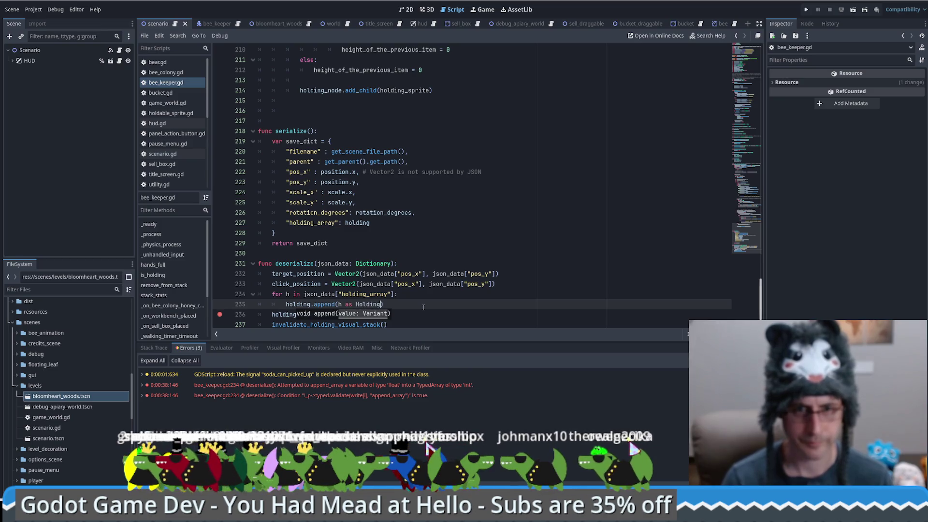
{"action": "key", "text": "shift+Down"}
{"action": "key", "text": "Delete"}
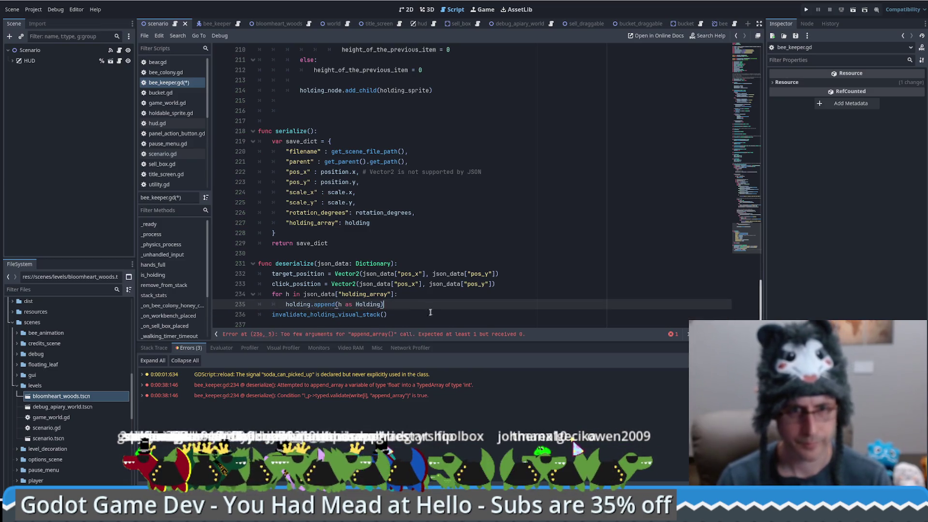
{"action": "key", "text": "F5"}
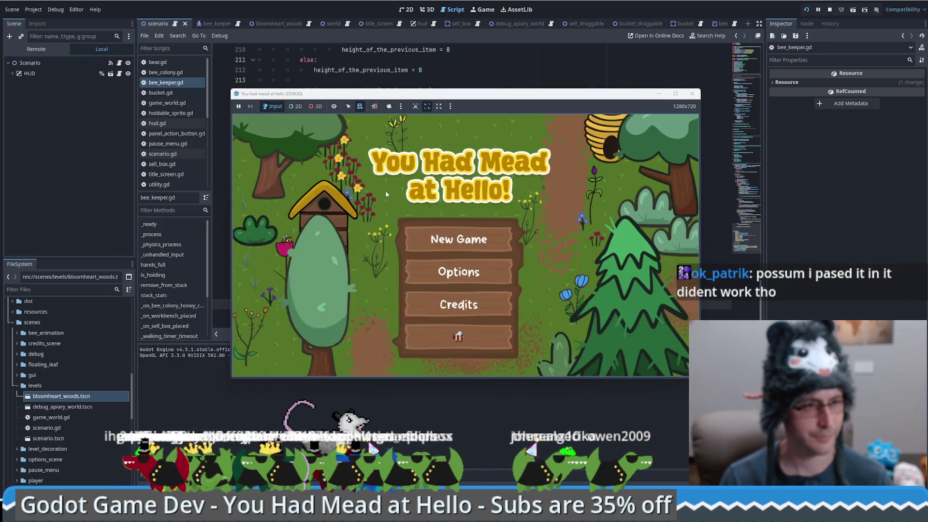
Start a new game, load the save, and place a Honey Extractor on the field
{"action": "left_click", "coordinate": [478, 338]}
{"action": "left_click", "coordinate": [589, 127]}
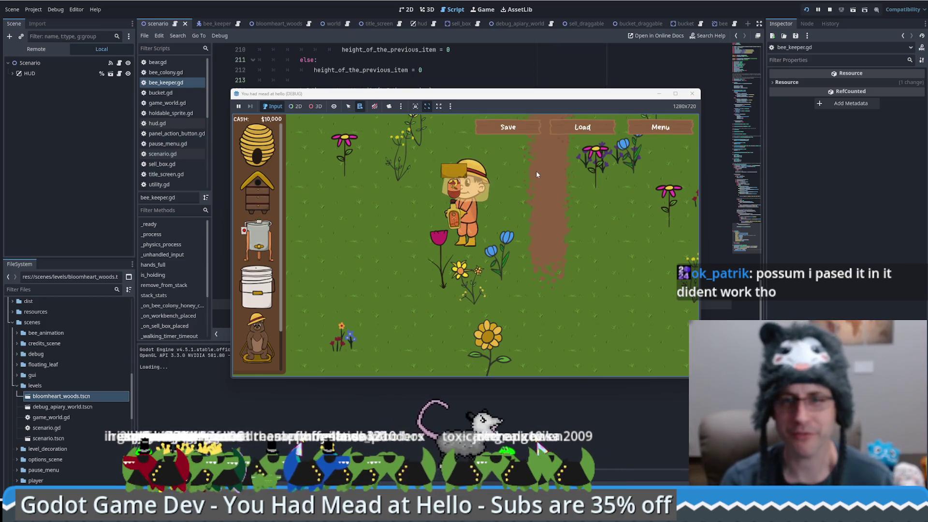
{"action": "left_click_drag", "start_coordinate": [258, 240], "coordinate": [410, 260]}
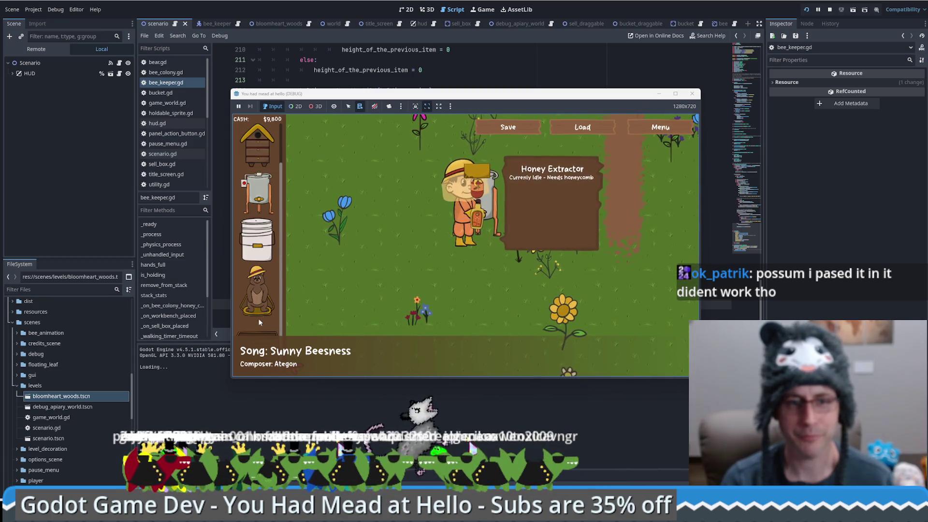
Place a Products for Sale crate and sell the keeper's beeswax, mead and honey
{"action": "scroll", "coordinate": [259, 318], "scroll_direction": "down", "scroll_amount": 1}
{"action": "mouse_move", "coordinate": [259, 319]}
{"action": "left_mouse_down"}
{"action": "mouse_move", "coordinate": [363, 151]}
{"action": "mouse_move", "coordinate": [365, 257]}
{"action": "left_mouse_up"}
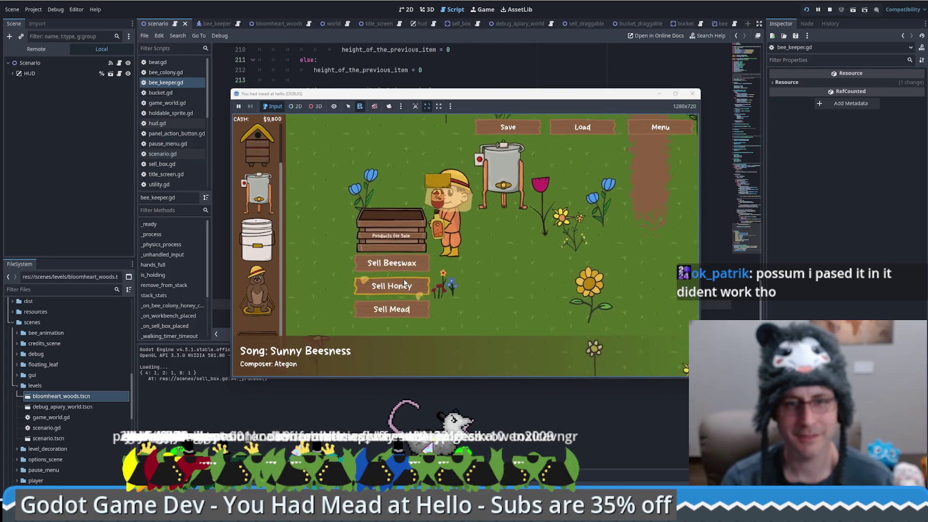
{"action": "left_click", "coordinate": [437, 244]}
{"action": "left_click", "coordinate": [444, 250]}
{"action": "left_click", "coordinate": [447, 238]}
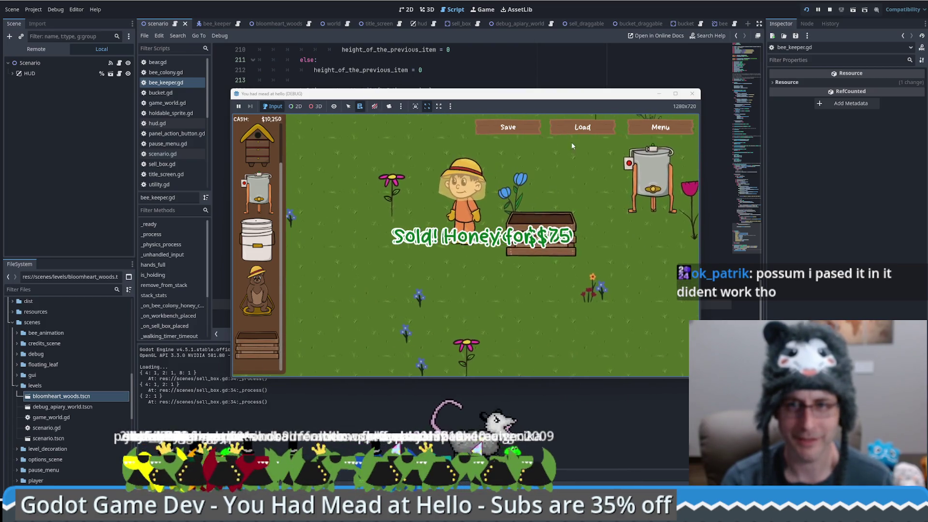
Reload the save and sell the restored beeswax, honey and mead at the crate
{"action": "left_click", "coordinate": [575, 129]}
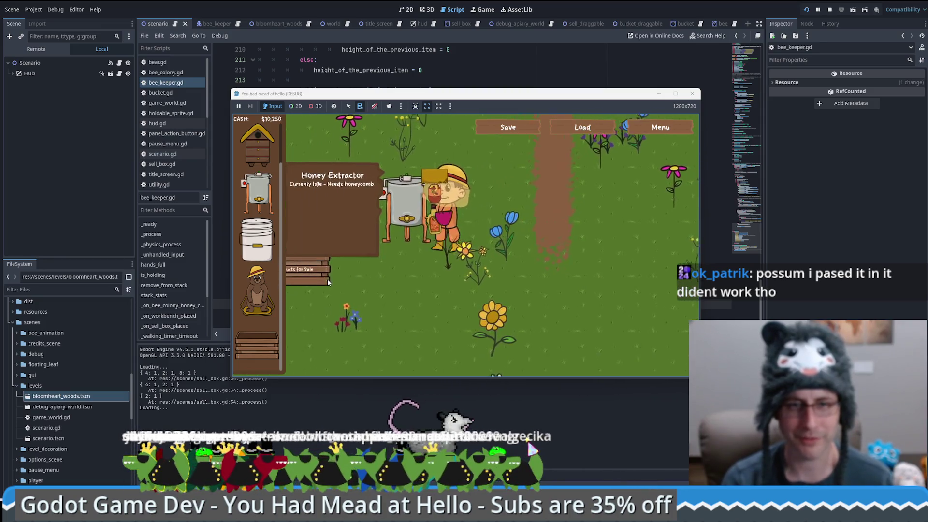
{"action": "left_click", "coordinate": [326, 279]}
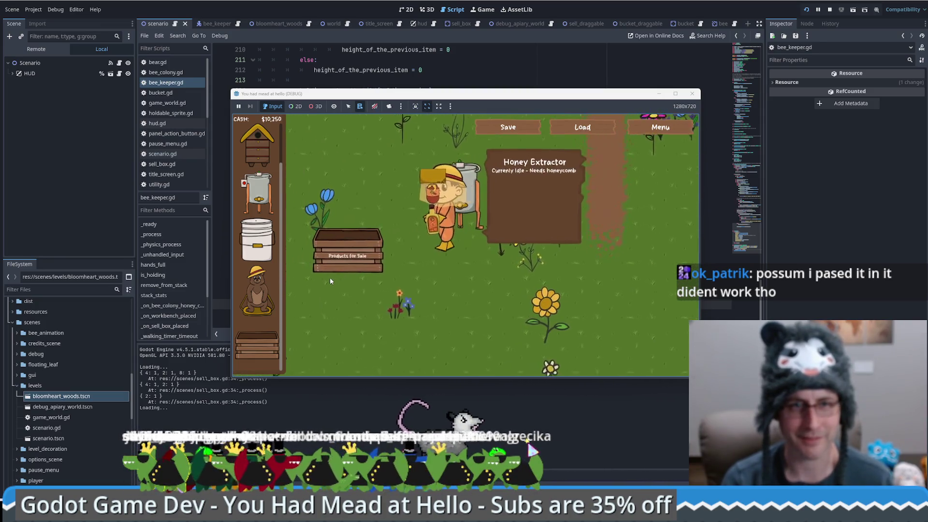
{"action": "left_click", "coordinate": [428, 263]}
{"action": "left_click", "coordinate": [432, 287]}
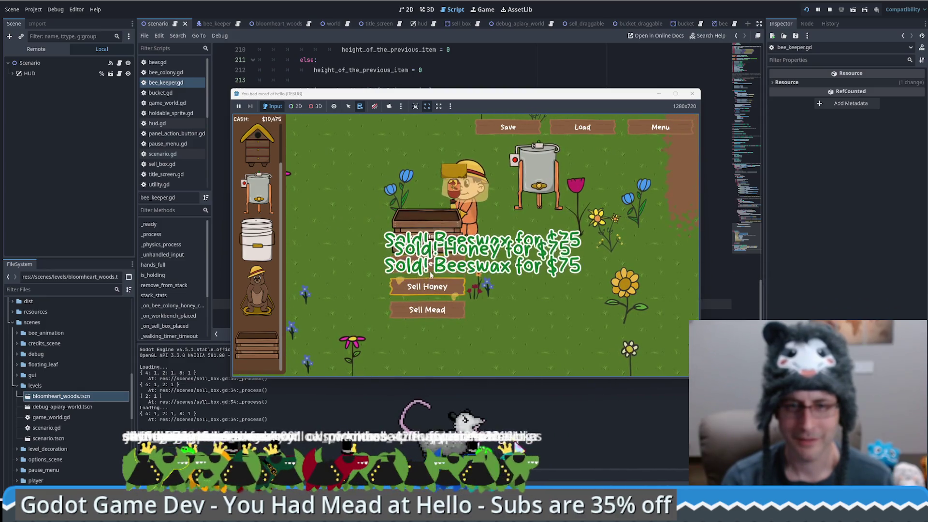
{"action": "left_click", "coordinate": [430, 317]}
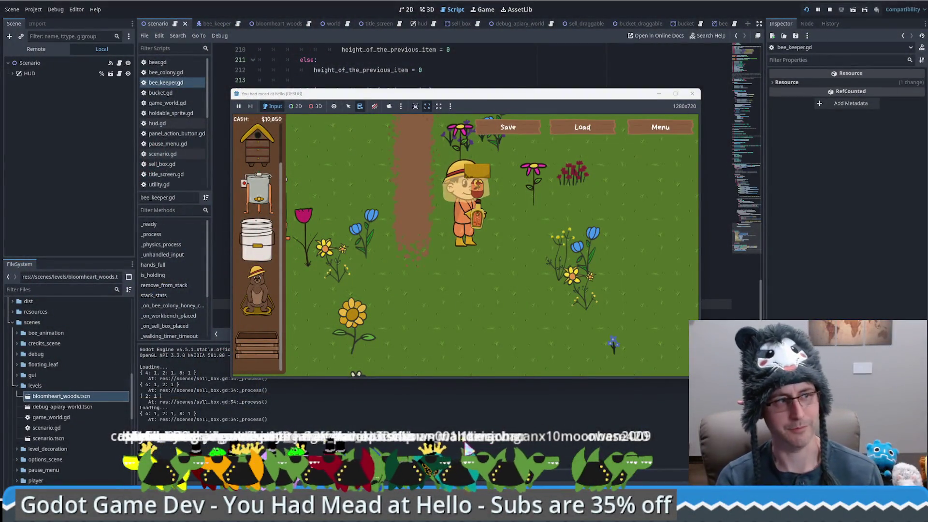
Walk the beekeeper around the garden with WASD to see his carried items
{"action": "key", "text": "w"}
{"action": "key", "text": "d"}
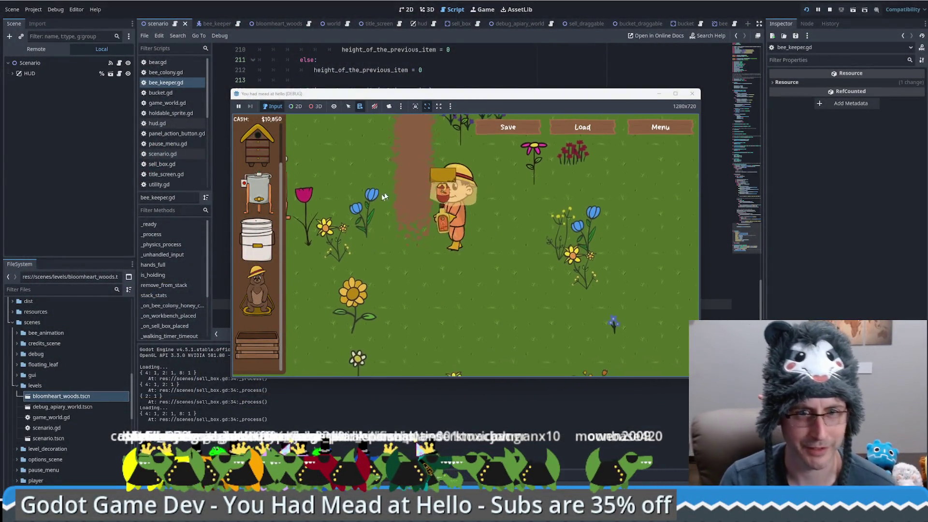
{"action": "key", "text": "w"}
{"action": "key", "text": "a"}
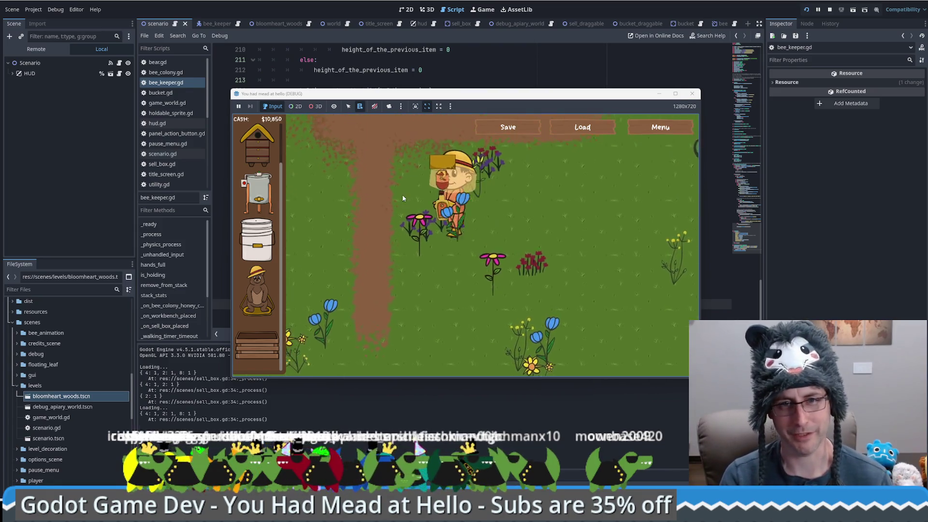
{"action": "key", "text": "d"}
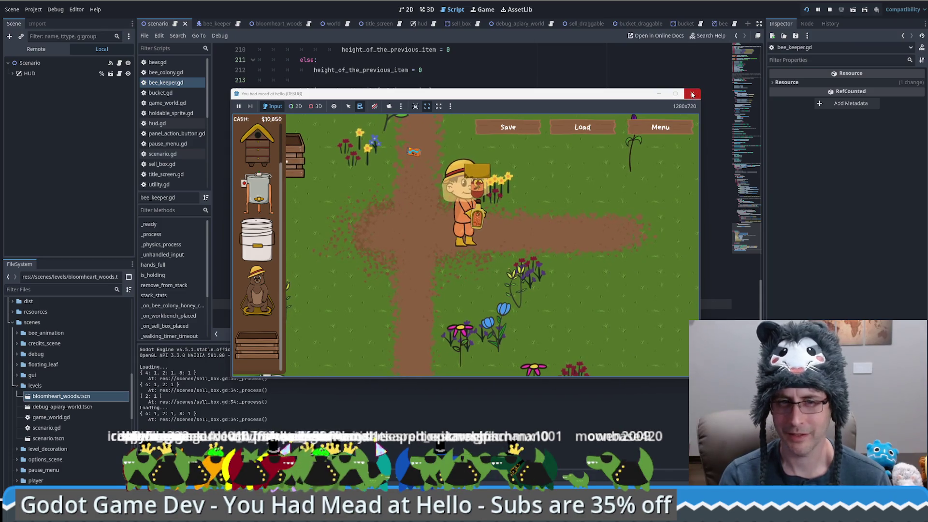
Return to the title screen via the Menu, start a fresh game, and load the save
{"action": "left_click", "coordinate": [672, 128]}
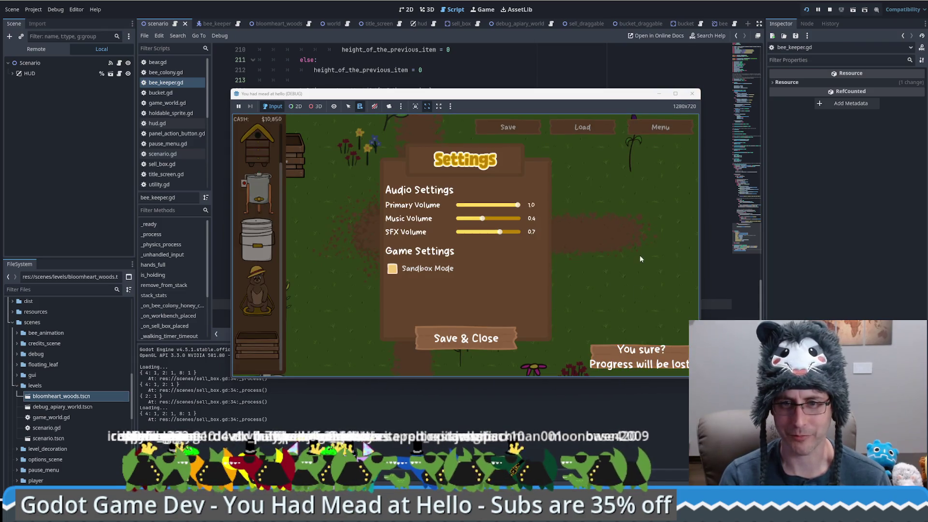
{"action": "left_click", "coordinate": [660, 358]}
{"action": "left_click", "coordinate": [474, 239]}
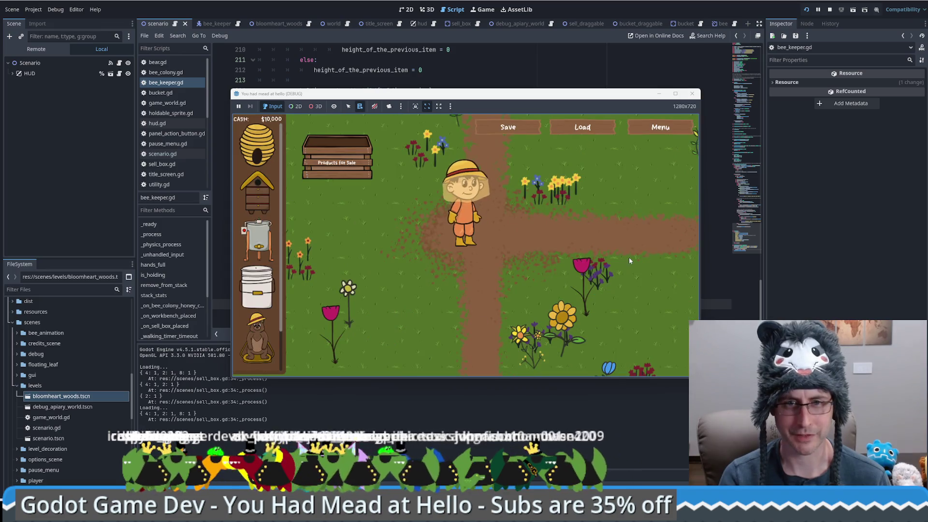
{"action": "left_click", "coordinate": [592, 125]}
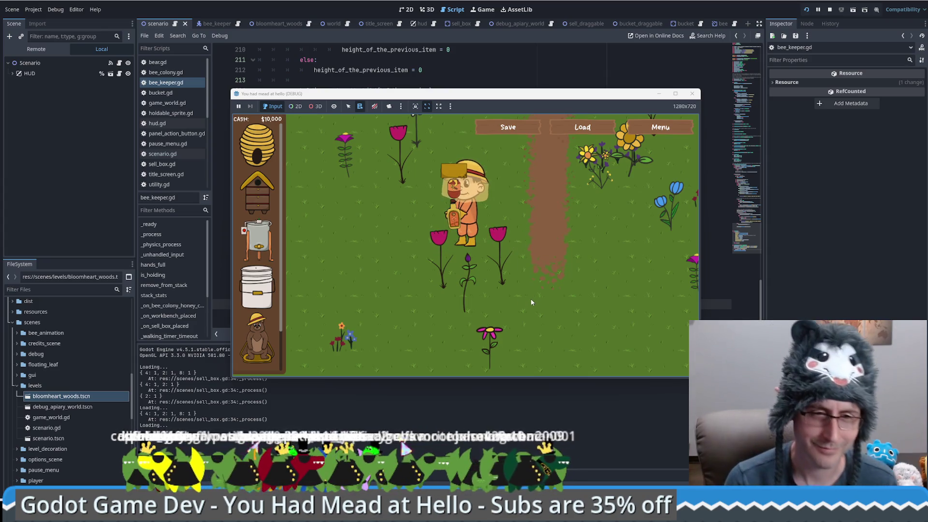
Place a new Products for Sale crate and sell the restored beeswax, reaching $10,375
{"action": "scroll", "coordinate": [259, 290], "scroll_direction": "down", "scroll_amount": 2}
{"action": "left_click_drag", "start_coordinate": [257, 346], "coordinate": [381, 311]}
{"action": "left_click", "coordinate": [381, 311]}
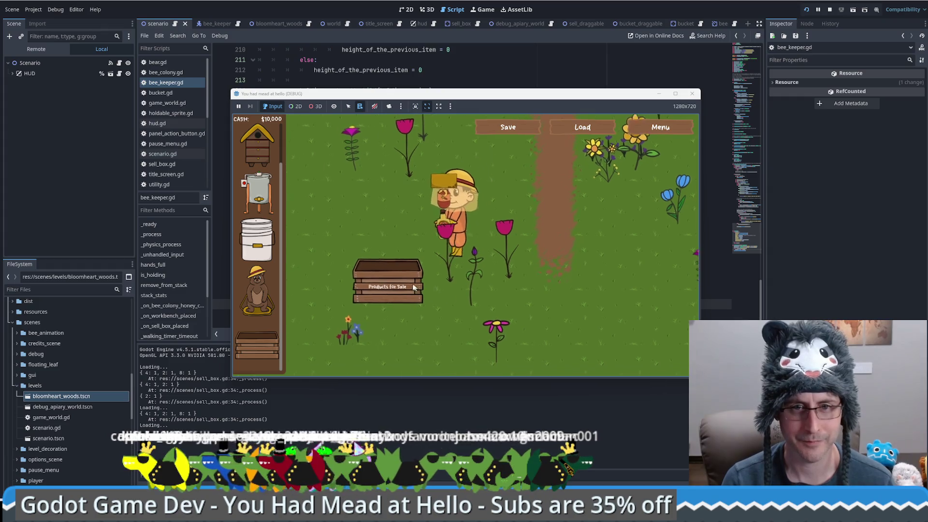
{"action": "left_click", "coordinate": [420, 286]}
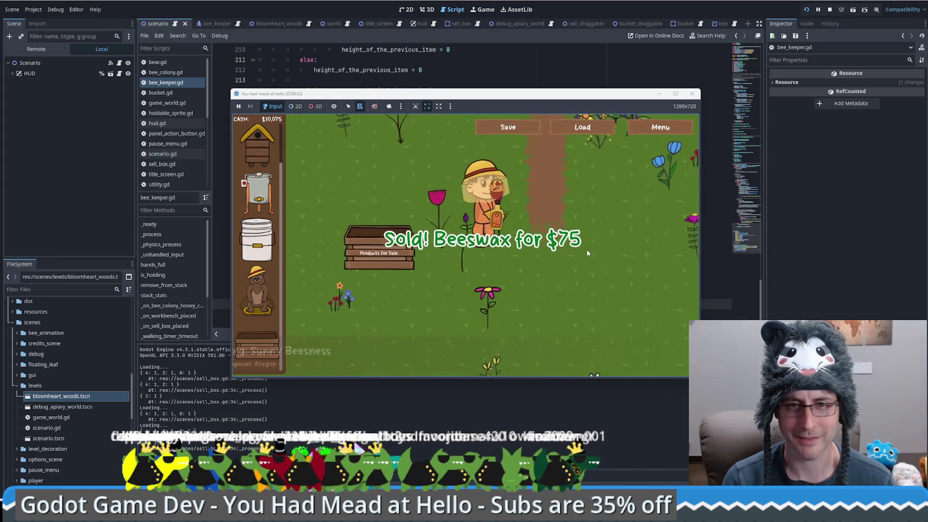
{"action": "mouse_move", "coordinate": [605, 219]}
{"action": "left_mouse_down"}
{"action": "mouse_move", "coordinate": [541, 159]}
{"action": "mouse_move", "coordinate": [508, 169]}
{"action": "mouse_move", "coordinate": [461, 221]}
{"action": "mouse_move", "coordinate": [474, 260]}
{"action": "mouse_move", "coordinate": [467, 258]}
{"action": "left_mouse_up"}
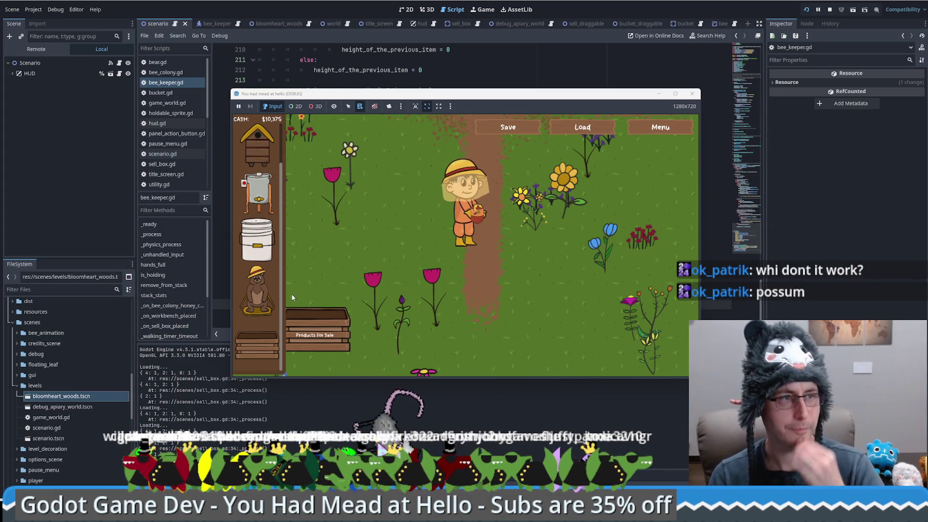
Walk the keeper down the garden and place another Sell Box on the field
{"action": "left_click", "coordinate": [463, 302]}
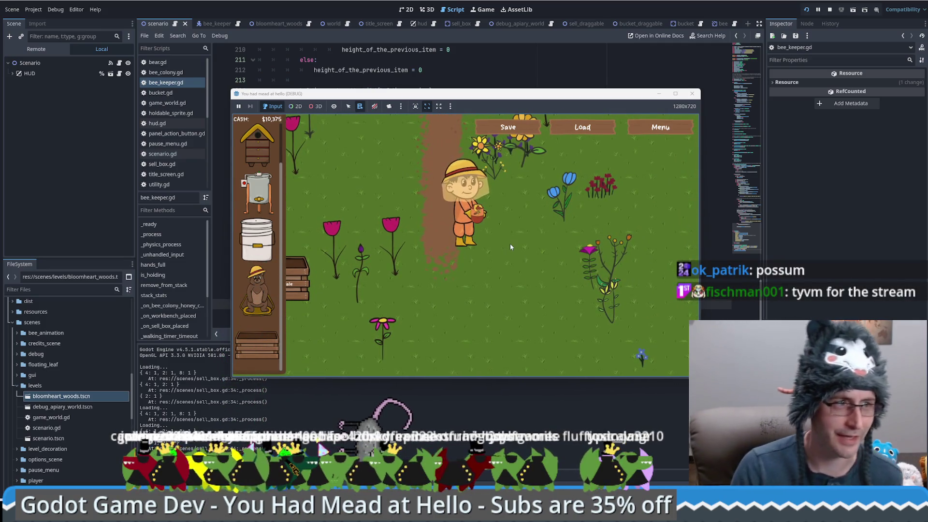
{"action": "left_click_drag", "start_coordinate": [257, 345], "coordinate": [521, 303]}
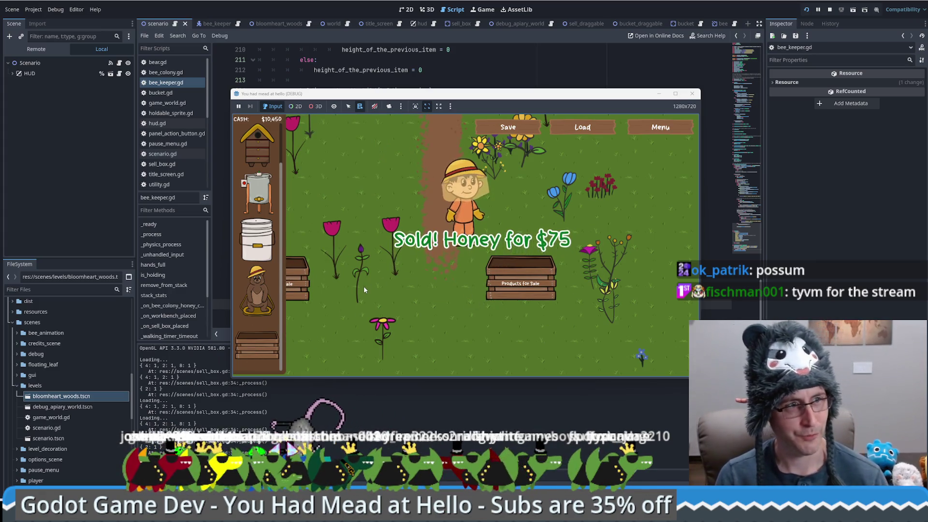